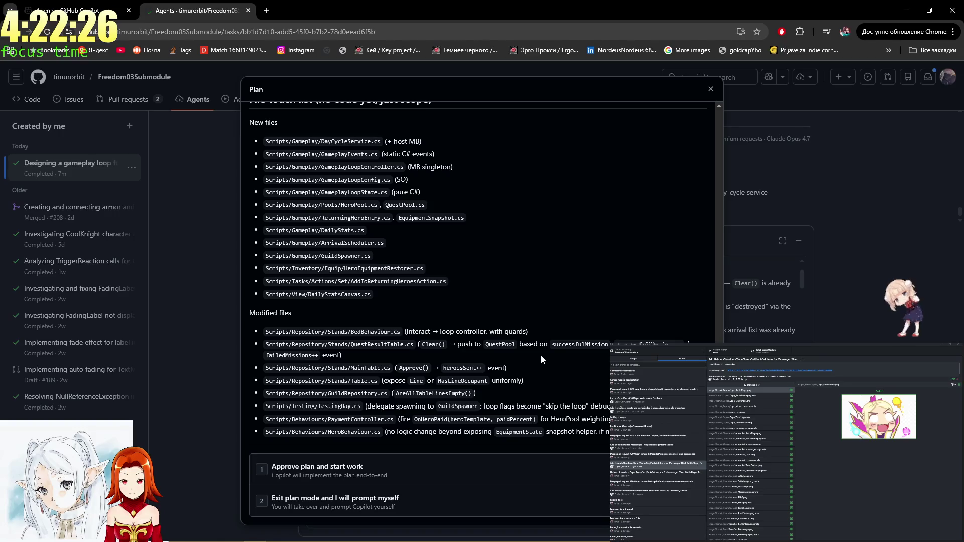
# - Approve the revised gameplay-loop plan so Copilot starts work, then bring OBS Studio forward
pyautogui.click(419, 482)
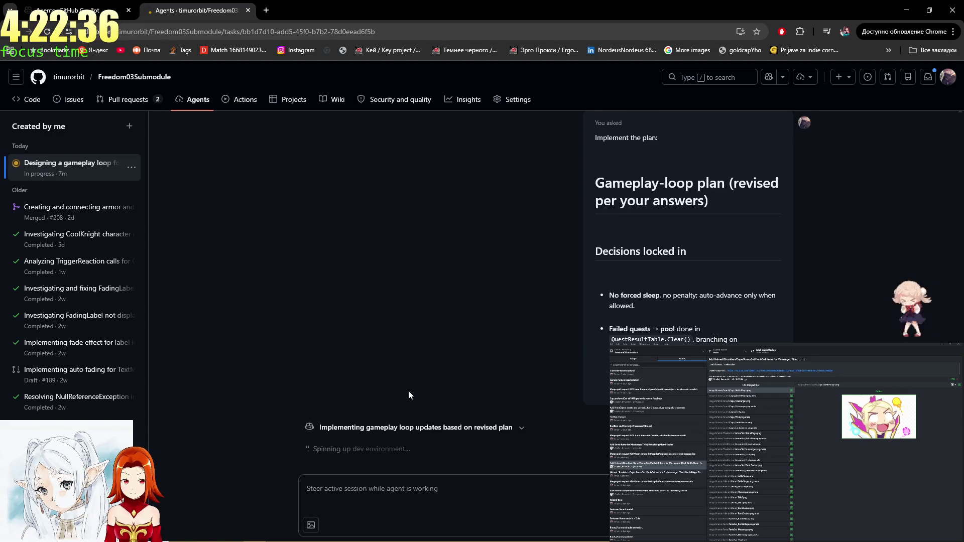
pyautogui.moveTo(409, 540)
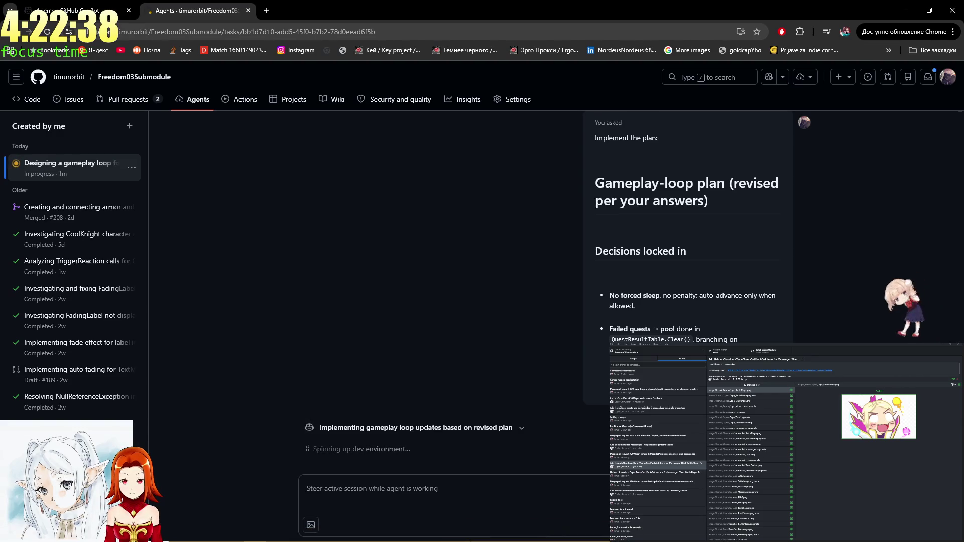
pyautogui.click(403, 537)
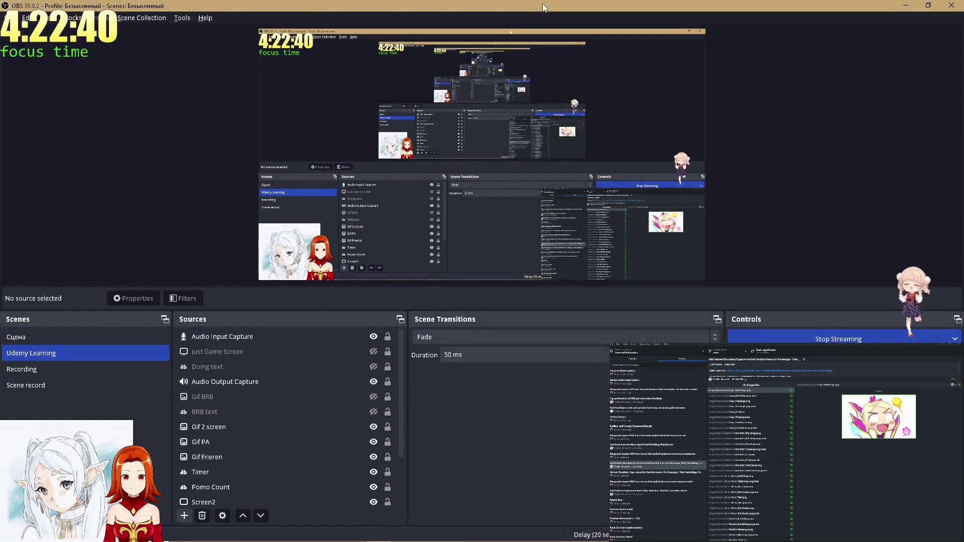
# - Switch the stream to the BRB scene and return to the YouTube video
pyautogui.hotkey('alt', 'Tab')
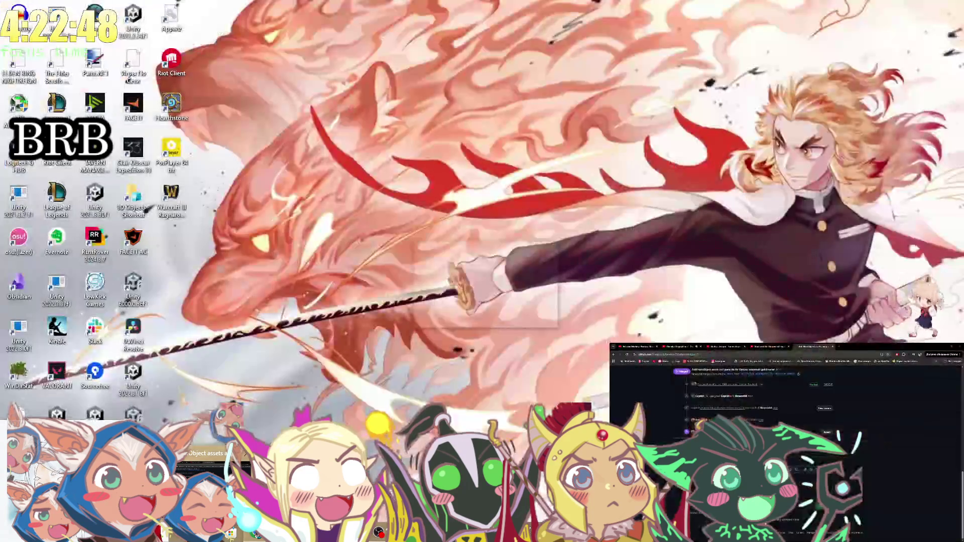
pyautogui.hotkey('alt', 'Tab')
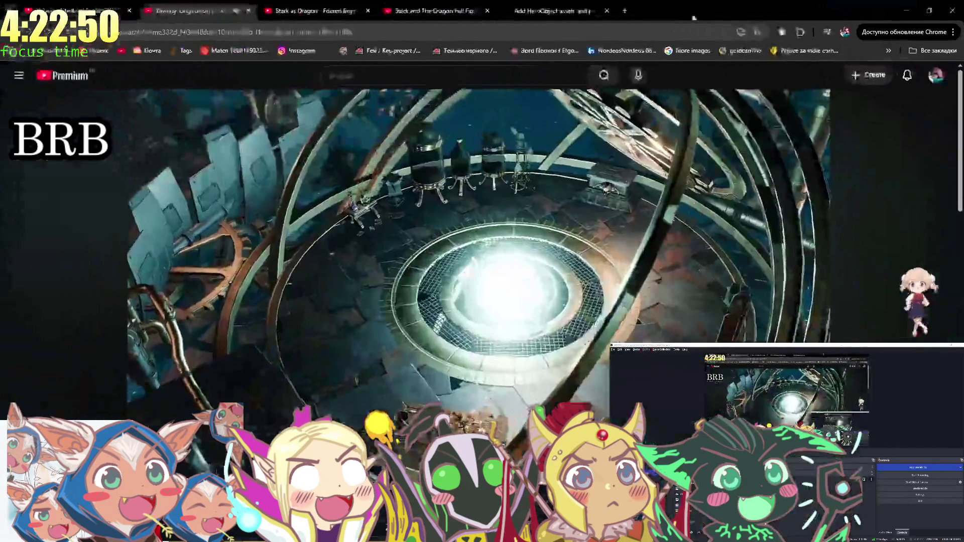
# - Watch the video fullscreen, hide the chibi group overlay, and open the overlay source's filters
pyautogui.doubleClick(637, 212)
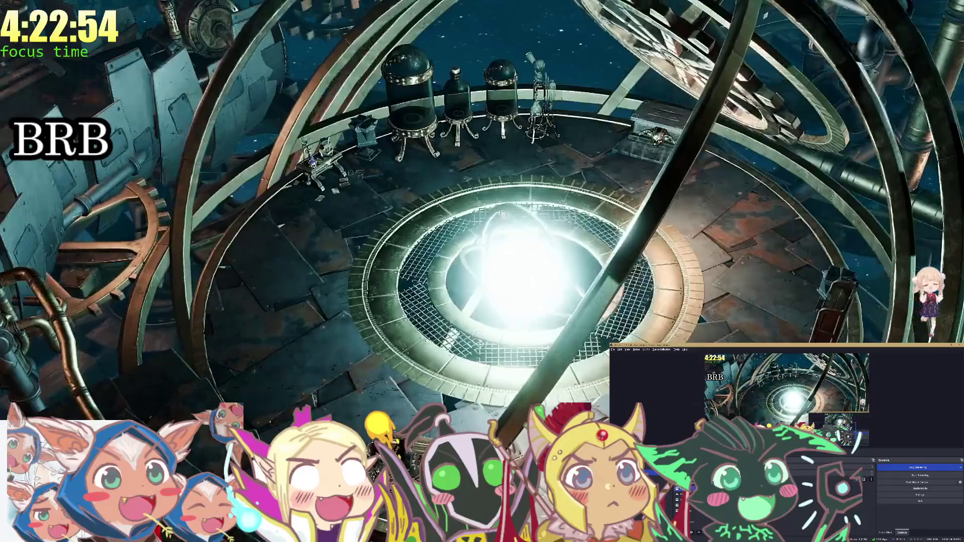
pyautogui.click(746, 495)
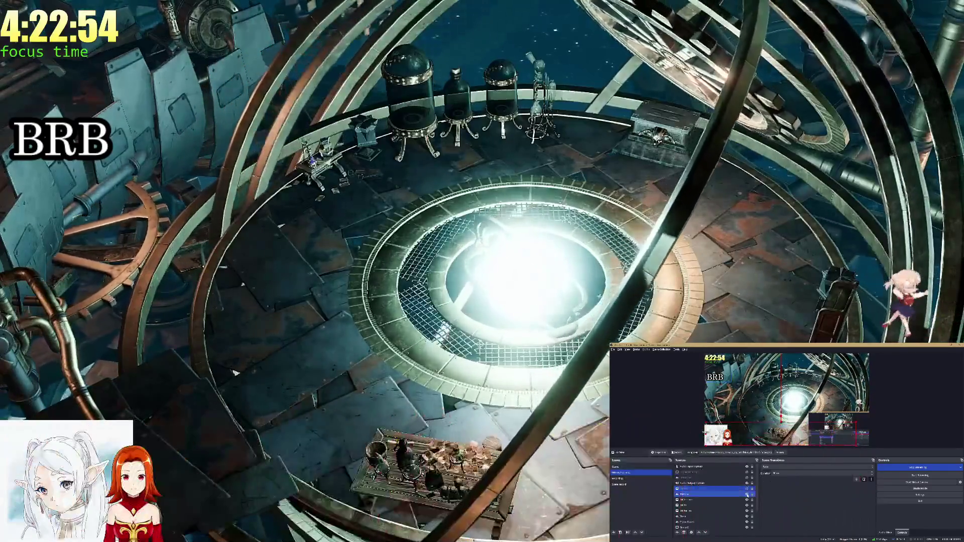
pyautogui.click(676, 453)
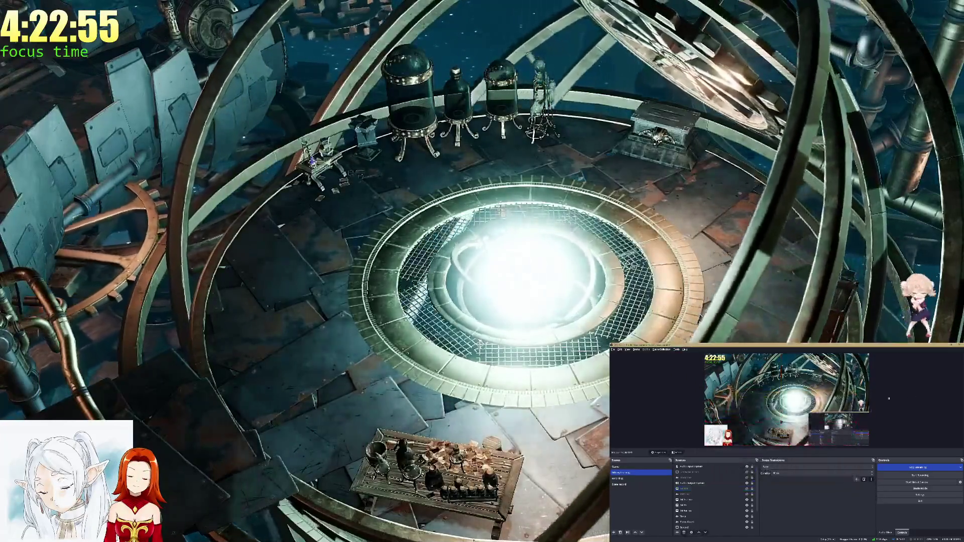
pyautogui.press('Escape')
# - Review the merged HeroObject PR, then load github.com/copilot/agents and open the gameplay-loop session
pyautogui.click(560, 6)
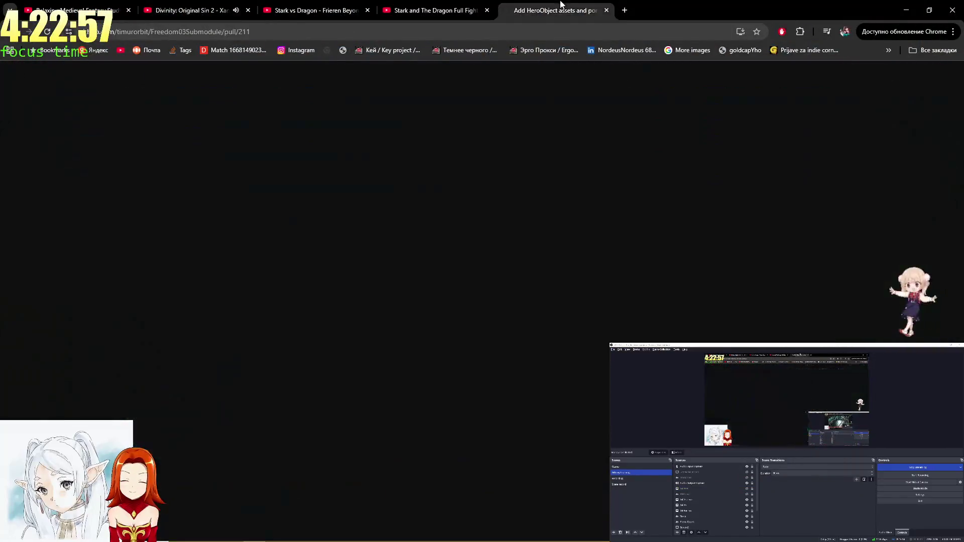
pyautogui.scroll(15, 621, 246)
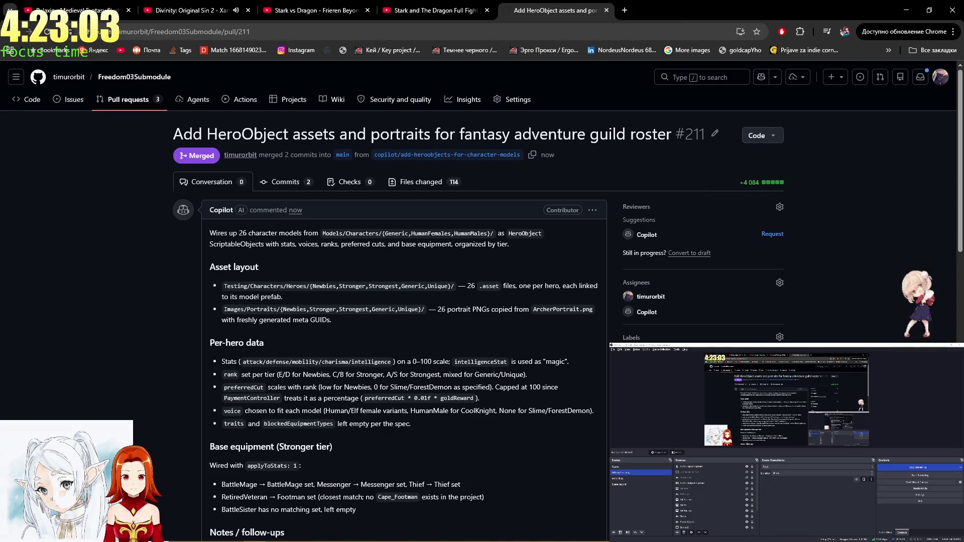
pyautogui.click(623, 8)
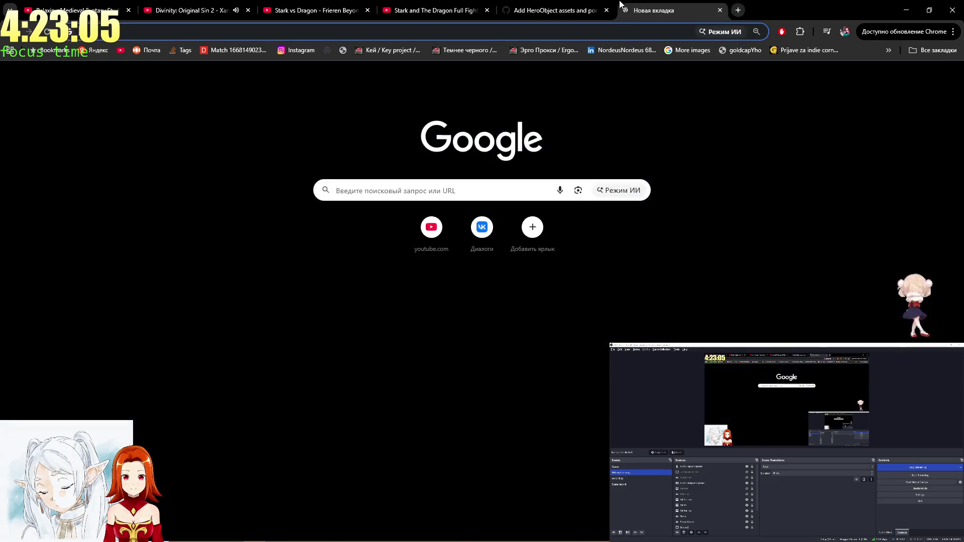
pyautogui.hotkey('ctrl', 'v')
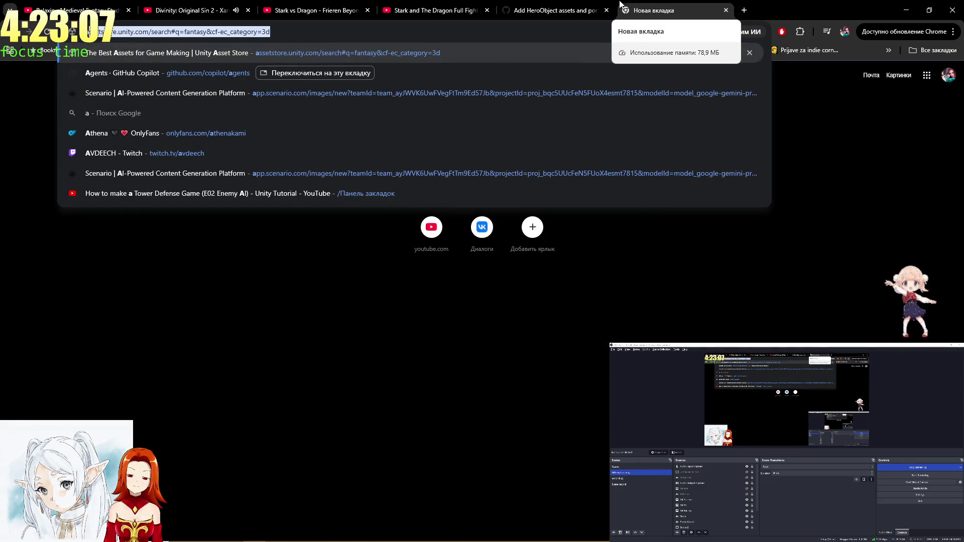
pyautogui.press('Return')
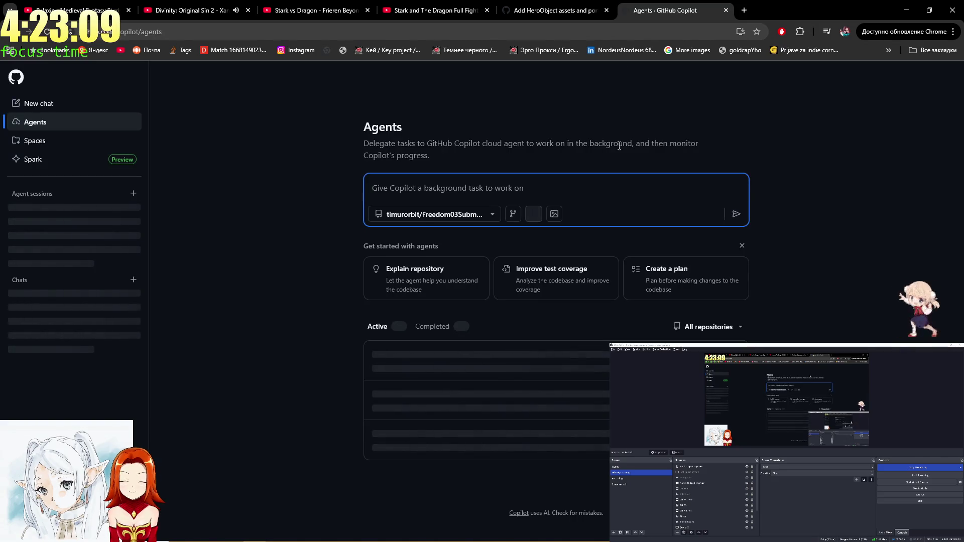
pyautogui.middleClick(482, 357)
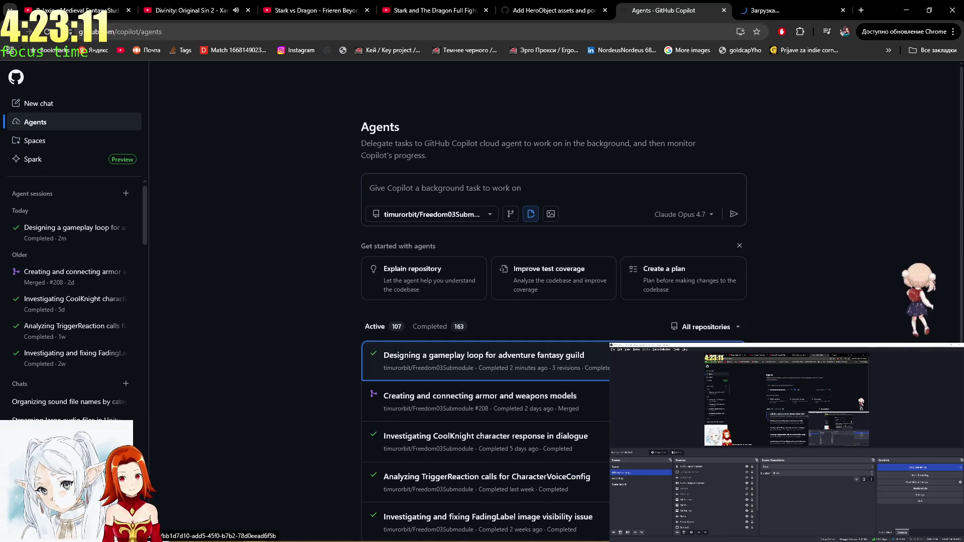
pyautogui.click(799, 12)
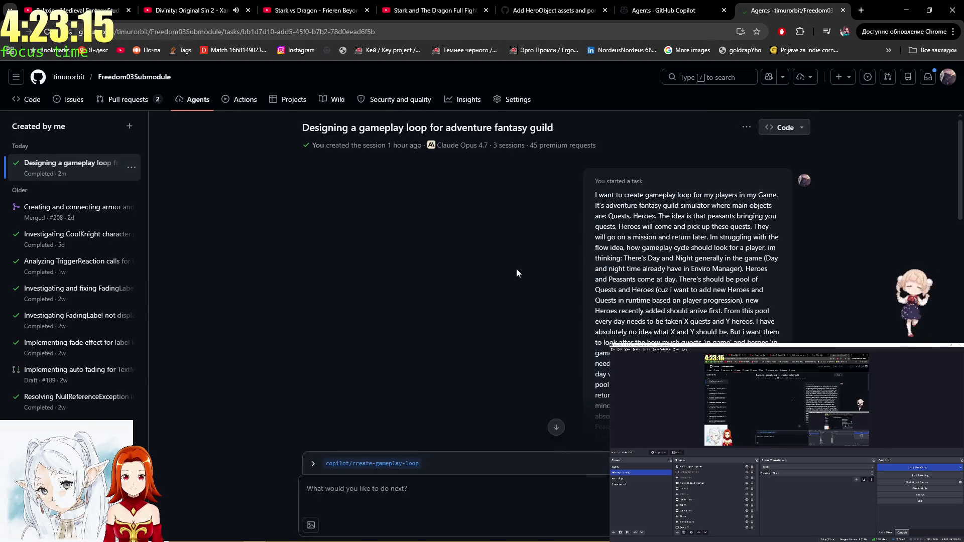
# - Scroll the session chat and show the files changed on copilot/create-gameplay-loop
pyautogui.scroll(-1, 516, 272)
pyautogui.scroll(-5, 516, 274)
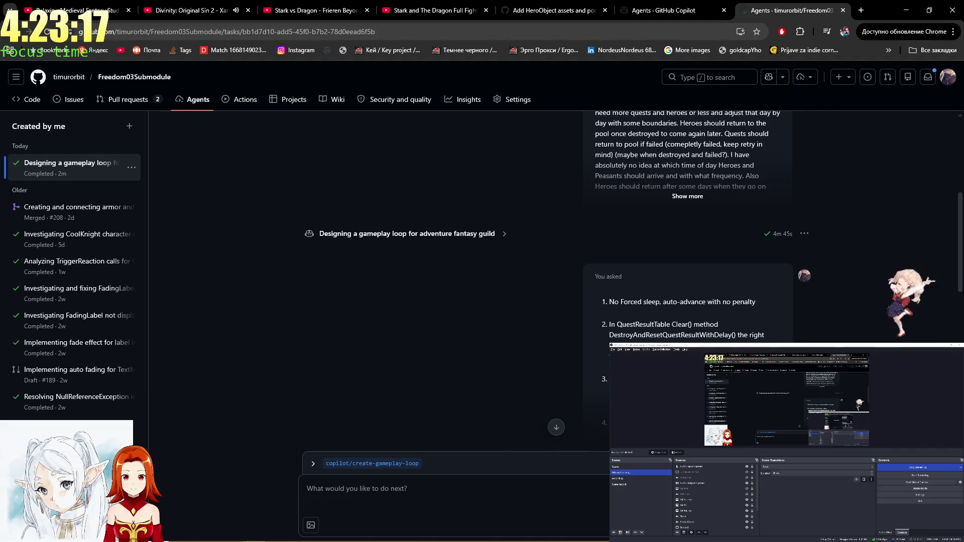
pyautogui.scroll(-5, 867, 302)
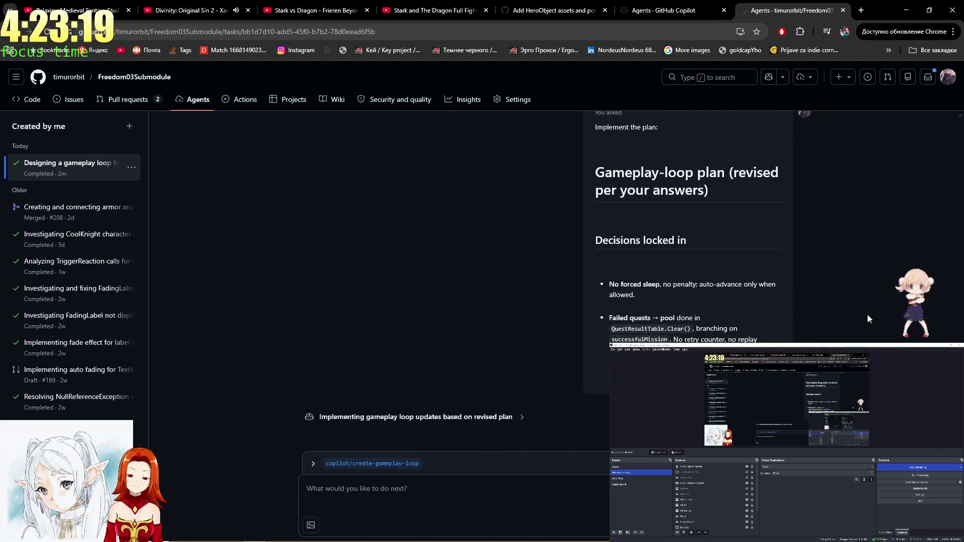
pyautogui.click(312, 464)
# - Expand the 'Implementing gameplay loop updates' log, review its diffs, and open draft PR #212
pyautogui.scroll(-5, 476, 460)
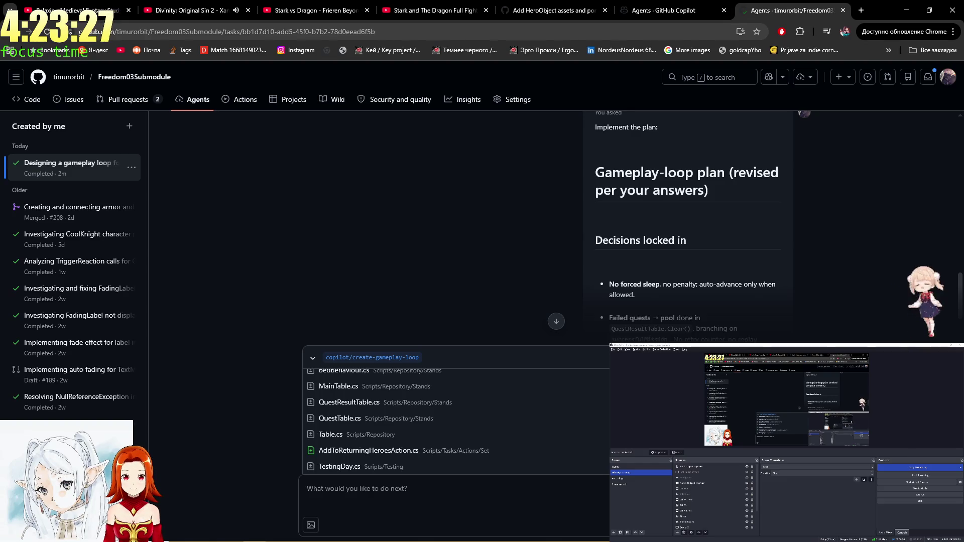
pyautogui.scroll(-2, 850, 283)
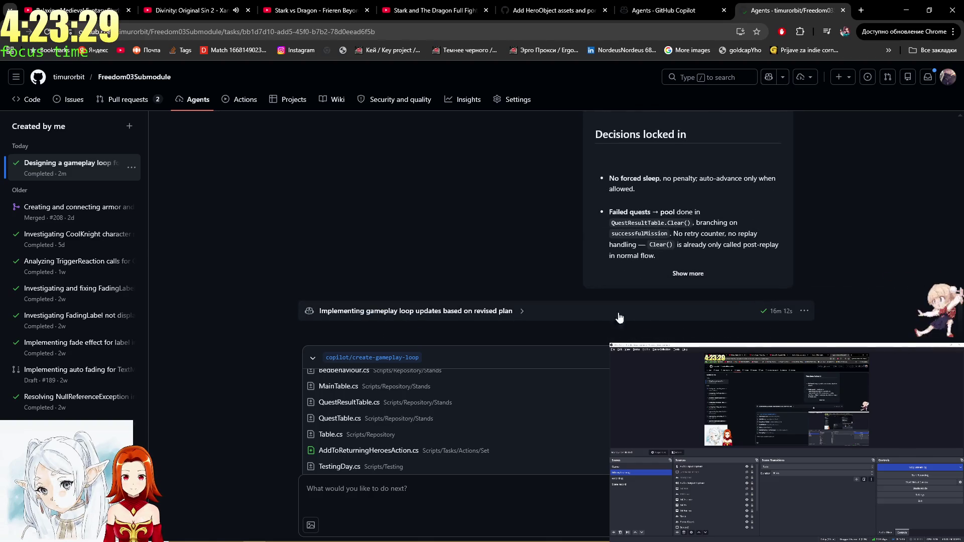
pyautogui.click(582, 312)
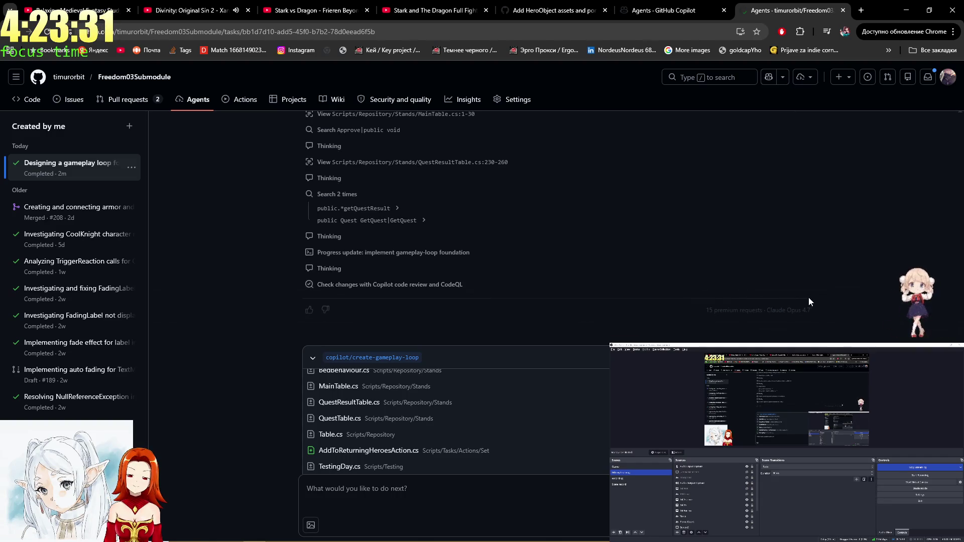
pyautogui.scroll(6, 851, 282)
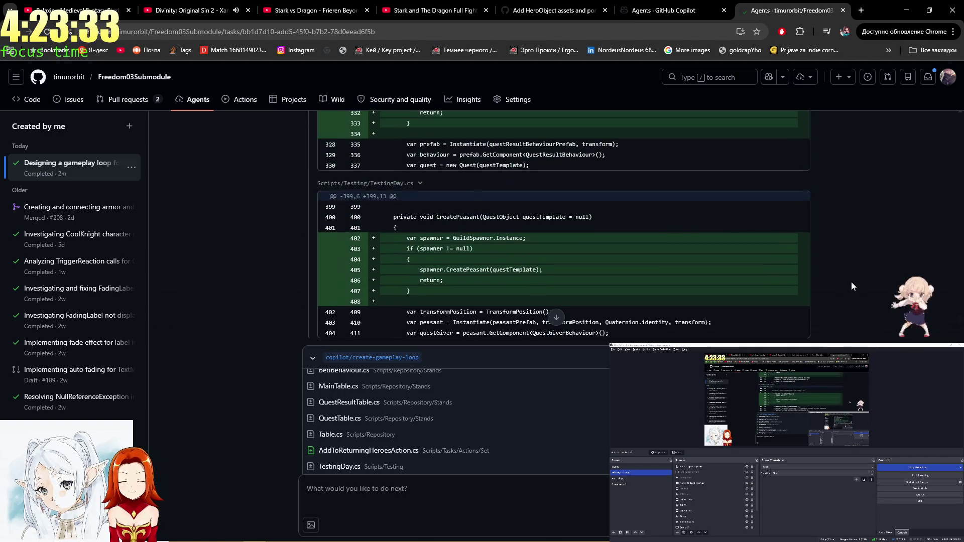
pyautogui.scroll(5, 865, 277)
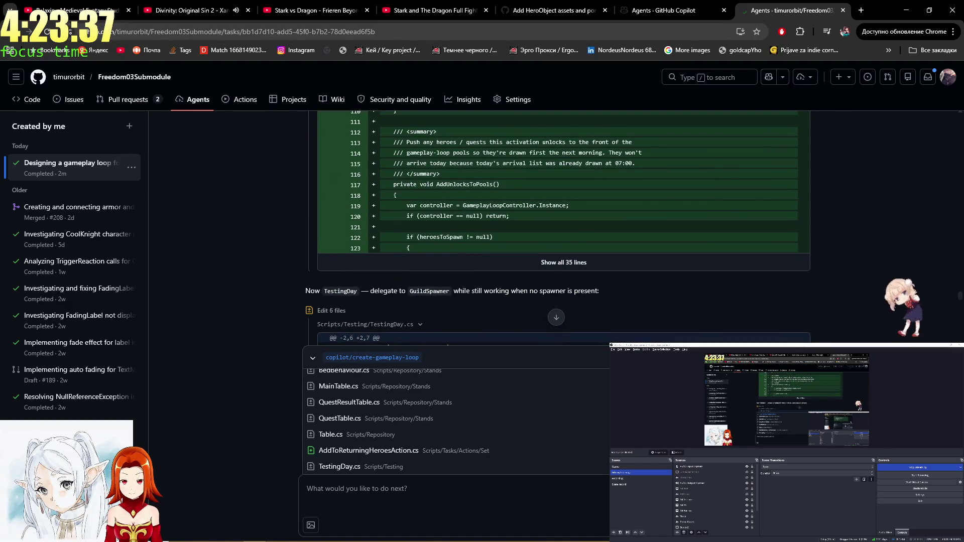
pyautogui.click(509, 354)
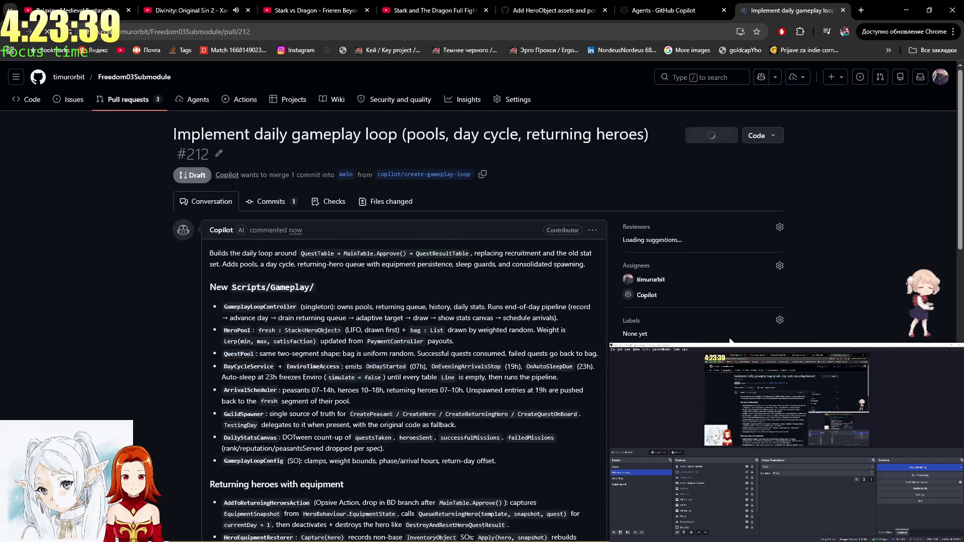
# - Read the PR #212 description, then view its 24 changed files (+1,401 −2)
pyautogui.scroll(-7, 509, 347)
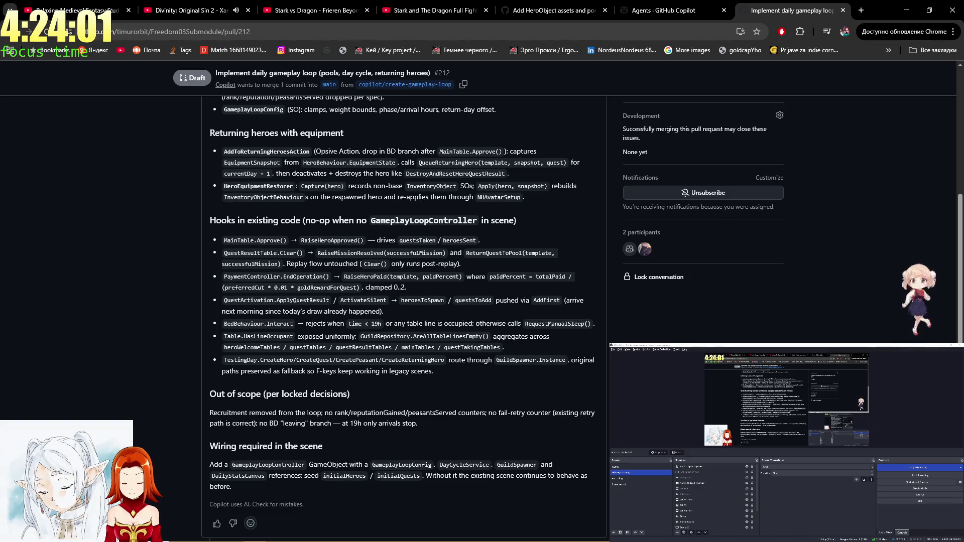
pyautogui.scroll(-10, 402, 301)
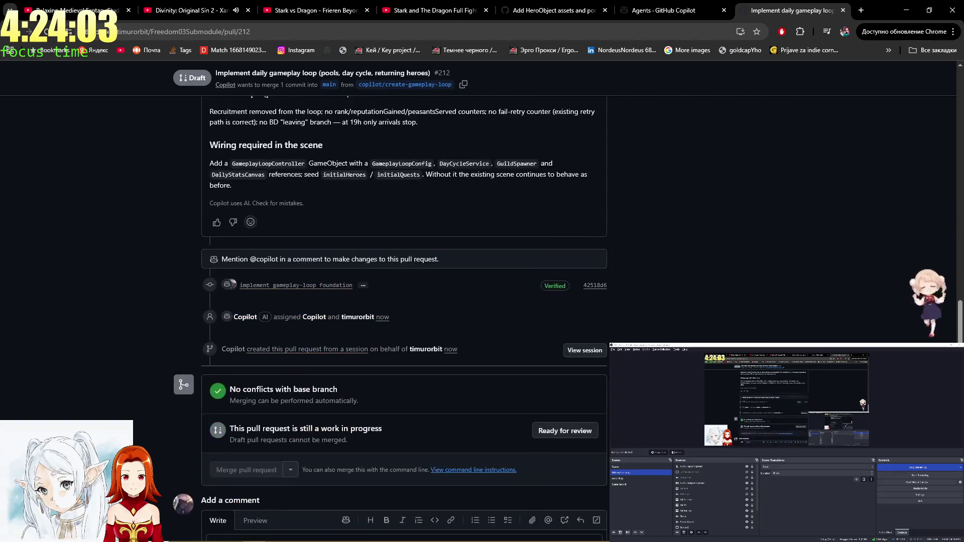
pyautogui.scroll(13, 402, 301)
pyautogui.scroll(4, 421, 288)
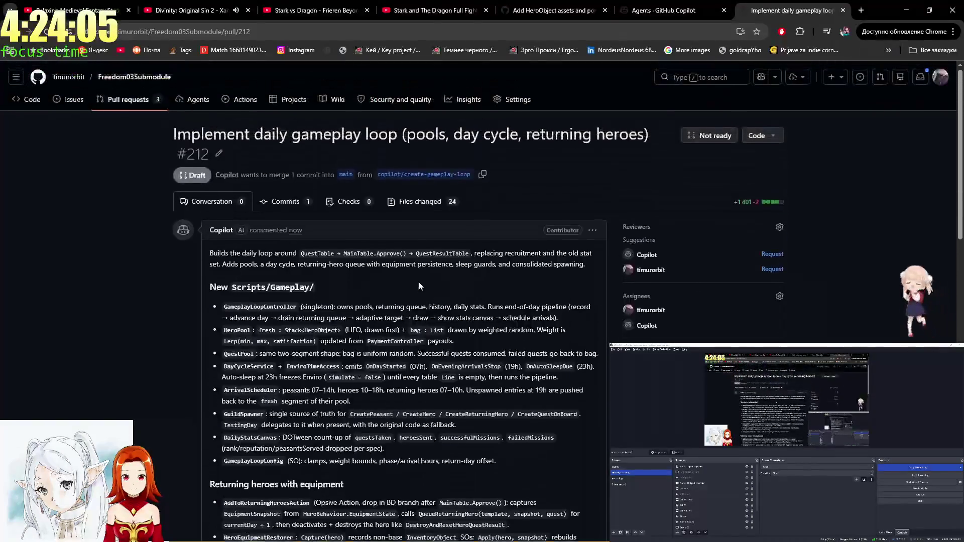
pyautogui.click(425, 196)
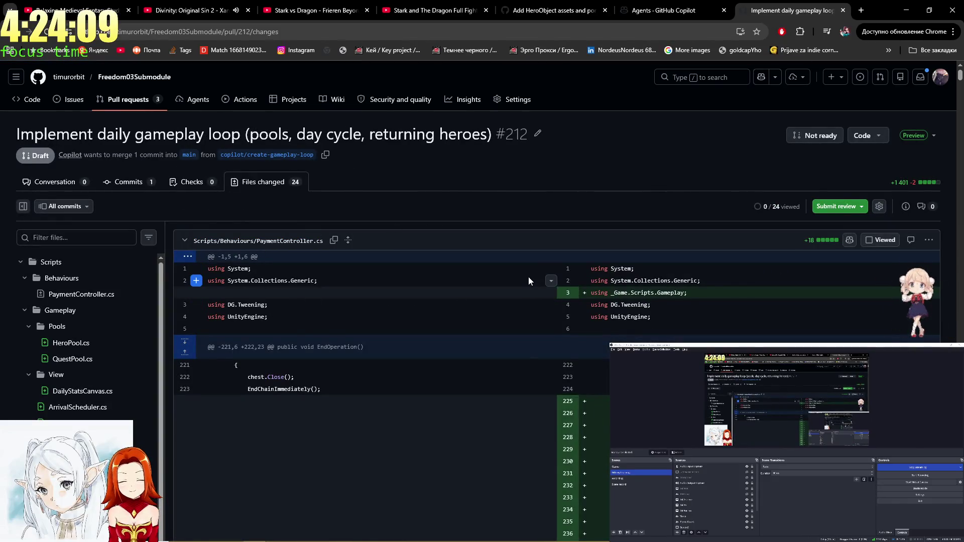
# - Read through the HeroPool.cs diff, then view the QuestPool.cs and DailyStatsCanvas.cs changes
pyautogui.scroll(-2, 528, 276)
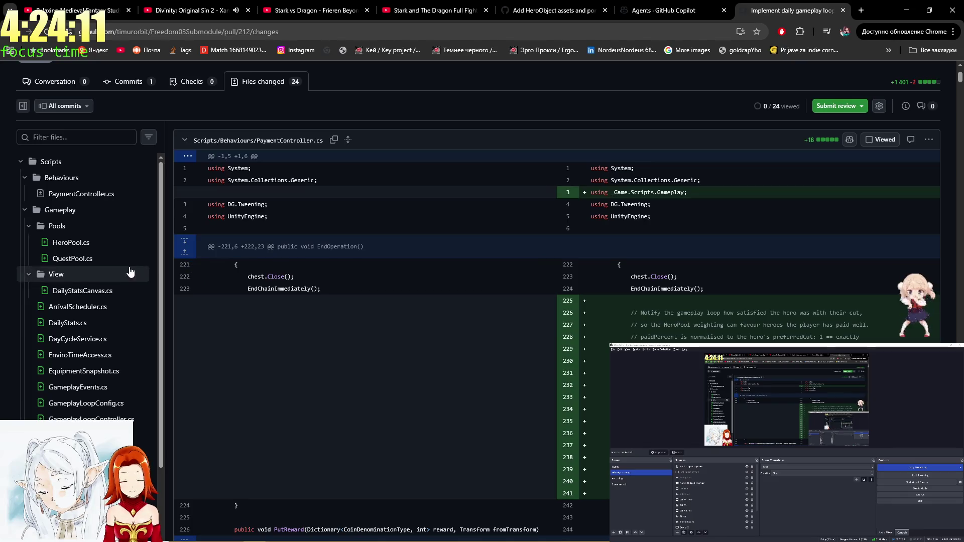
pyautogui.click(106, 244)
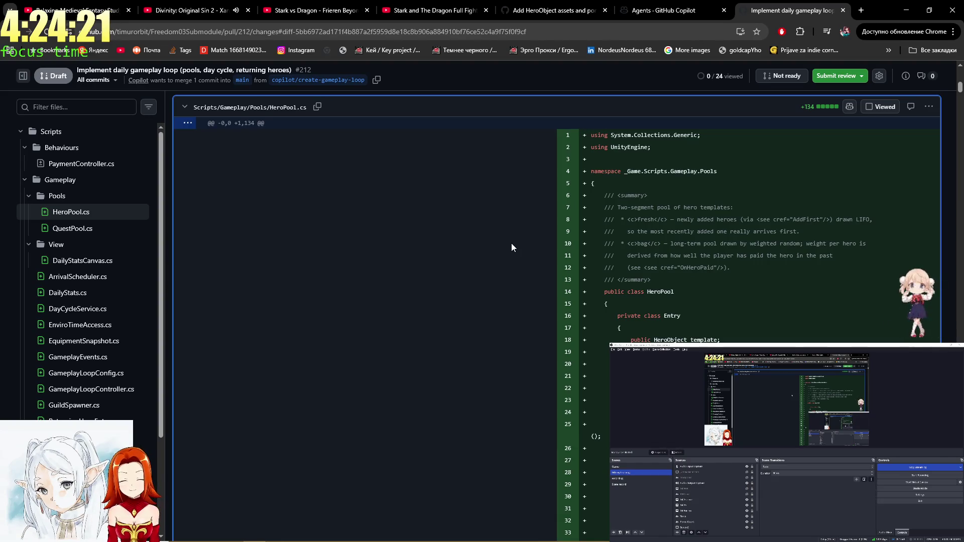
pyautogui.scroll(-3, 539, 240)
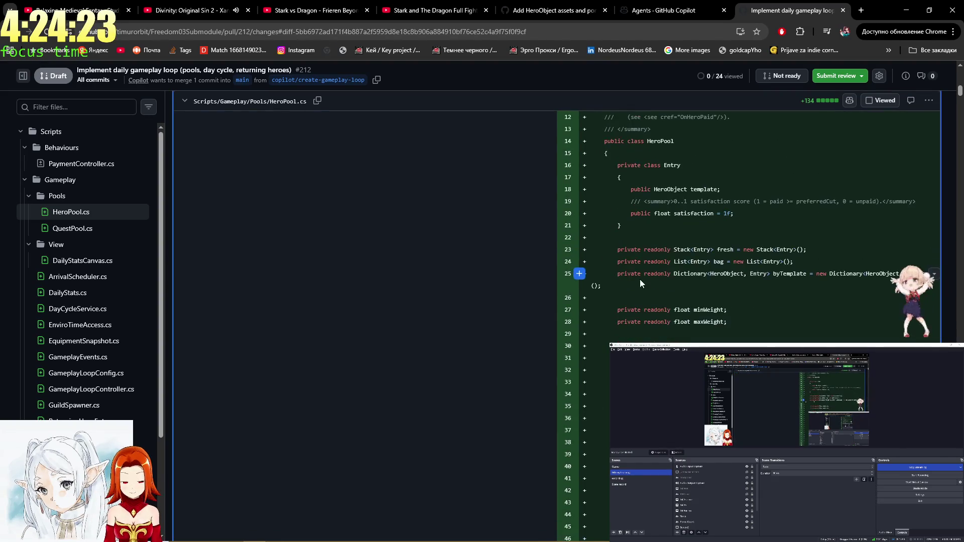
pyautogui.scroll(2, 647, 261)
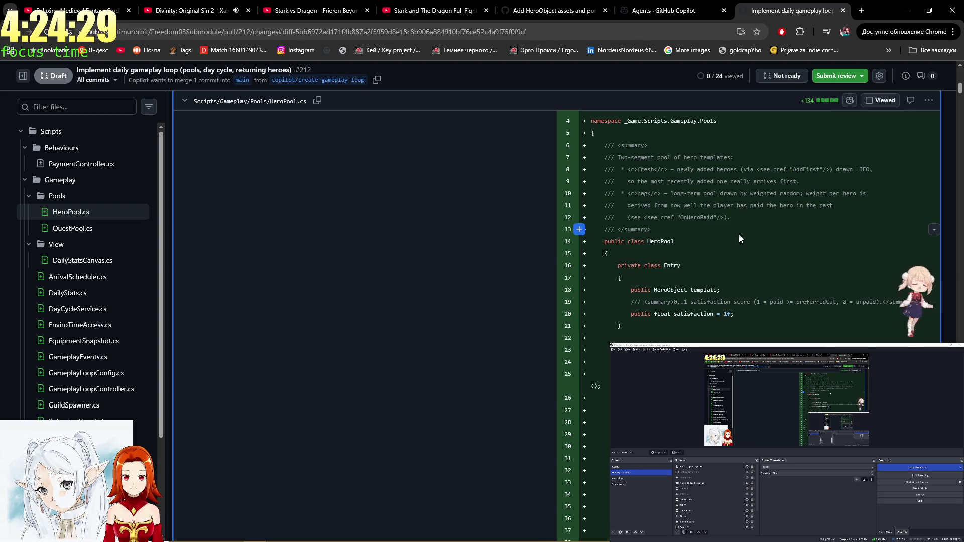
pyautogui.scroll(-4, 740, 234)
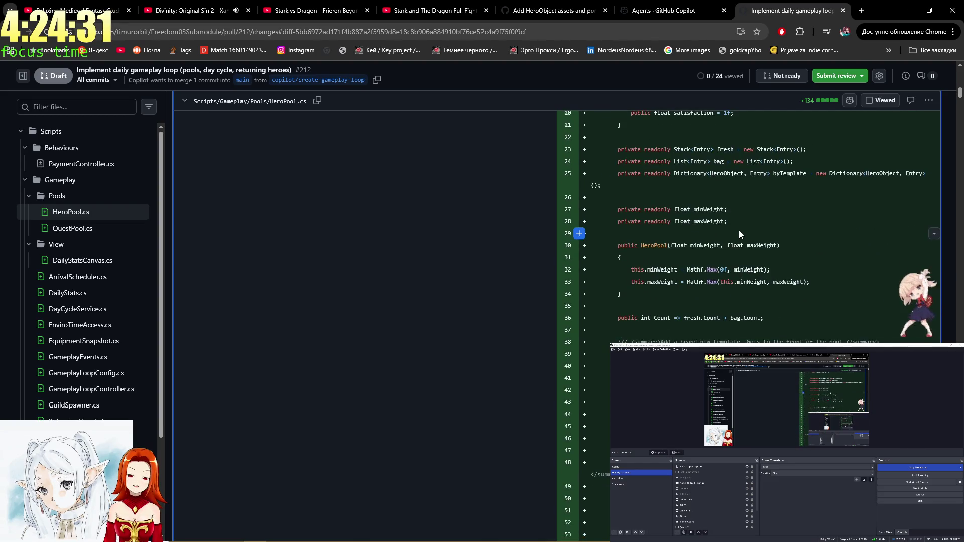
pyautogui.scroll(-3, 739, 234)
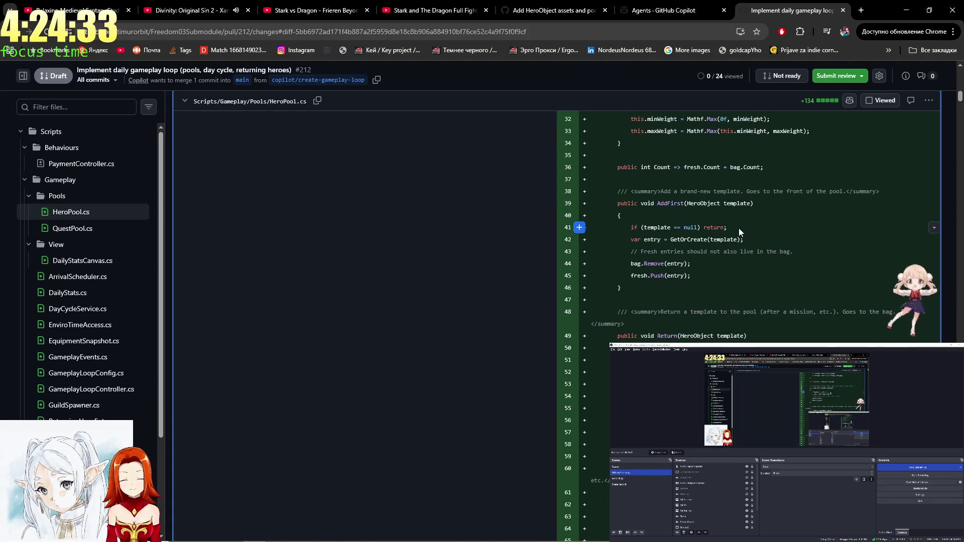
pyautogui.scroll(-3, 738, 228)
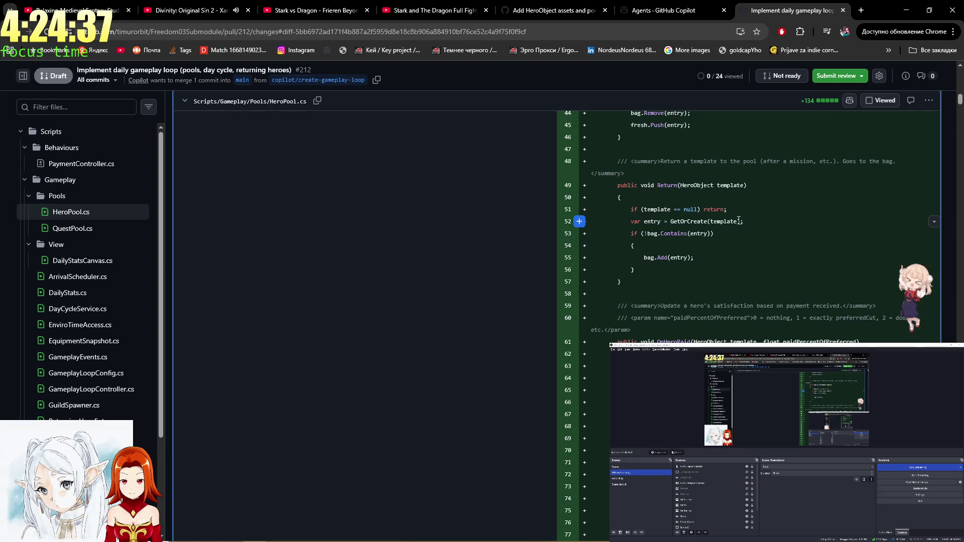
pyautogui.scroll(-4, 738, 221)
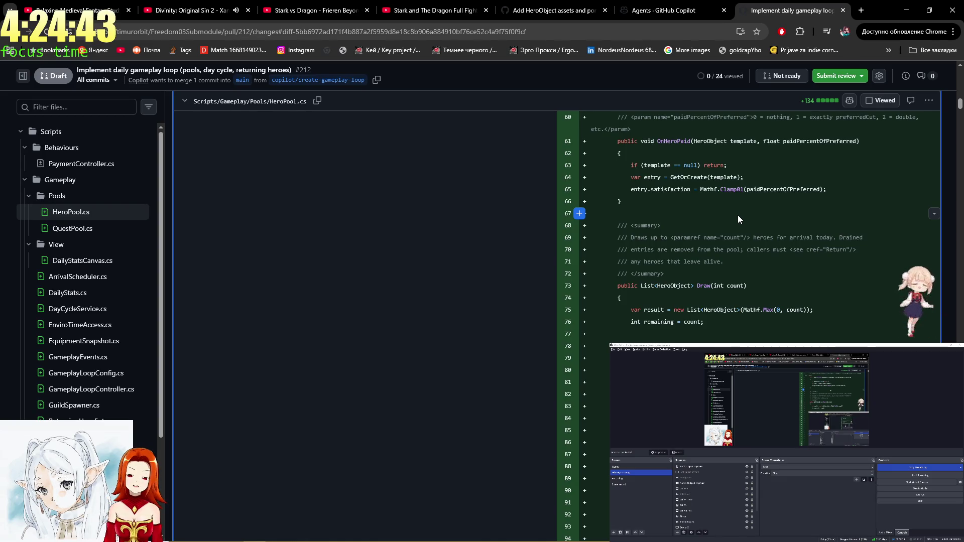
pyautogui.scroll(6, 737, 215)
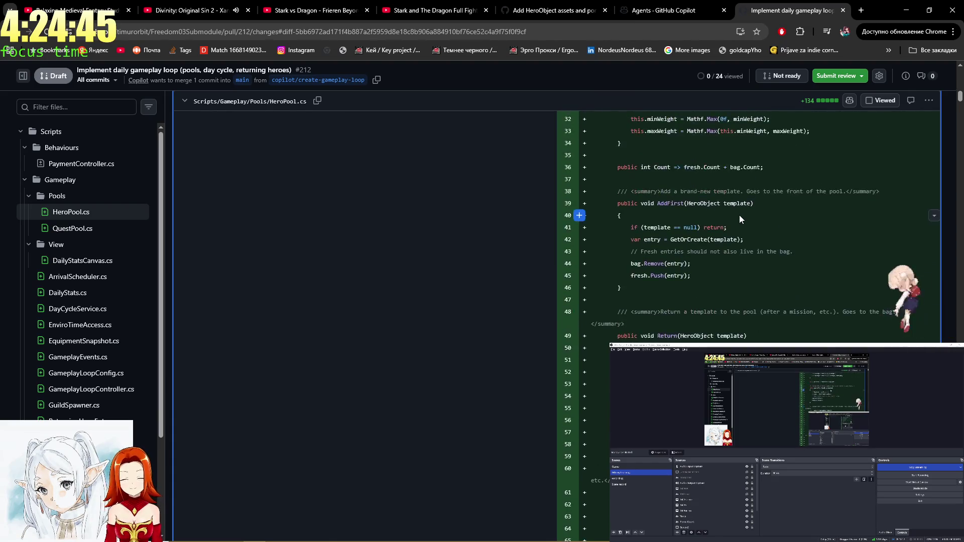
pyautogui.scroll(-4, 739, 215)
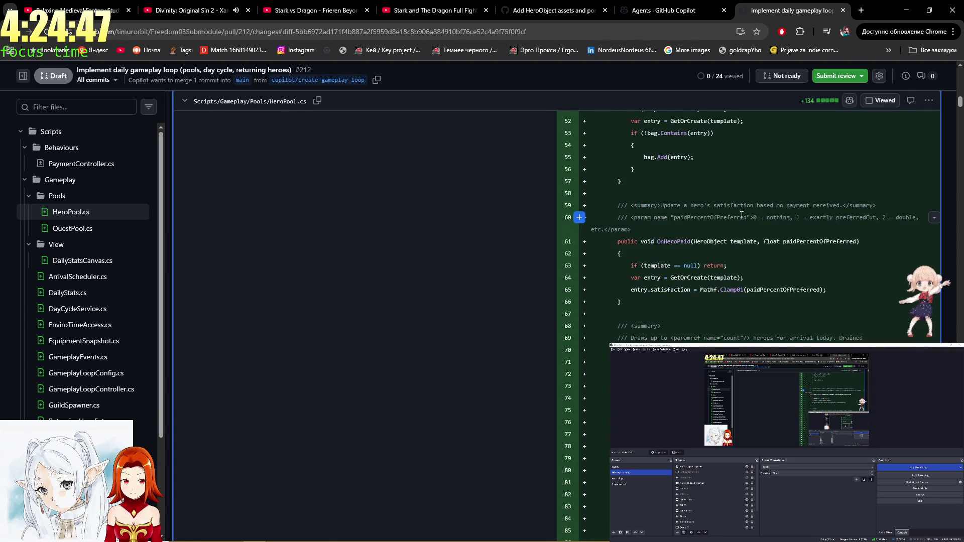
pyautogui.click(107, 232)
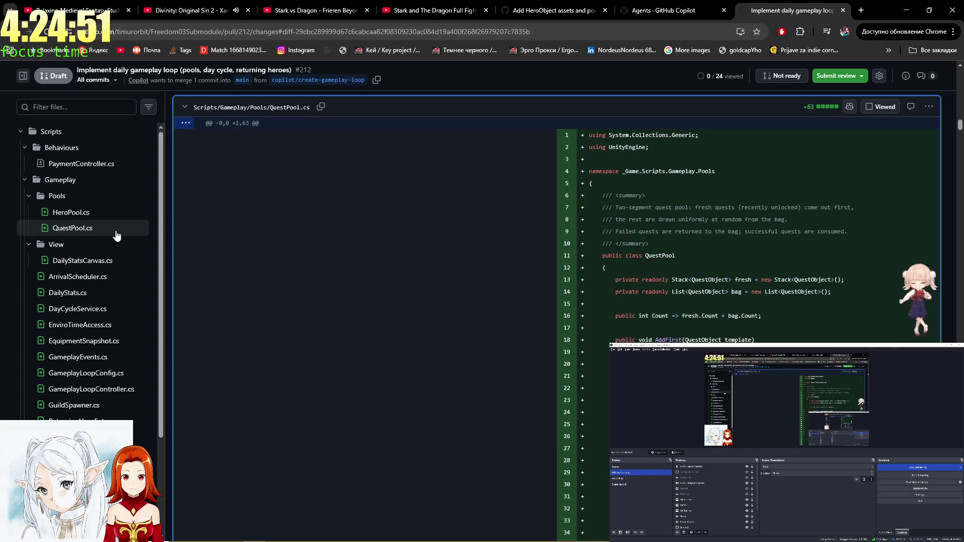
pyautogui.click(107, 261)
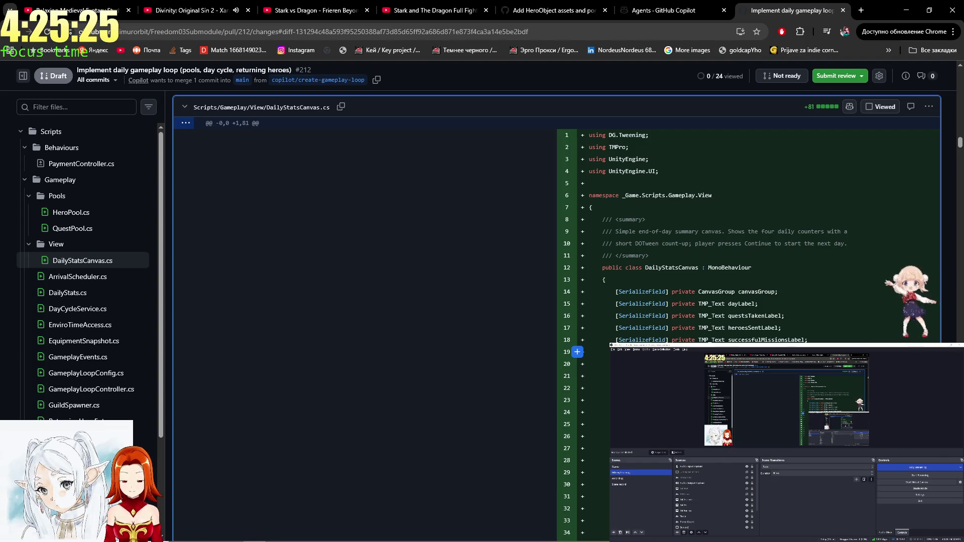
# - Compare the ArrivalScheduler.cs and DailyStatsCanvas.cs diffs, then show BedBehaviour.cs changes (+15 −1)
pyautogui.click(97, 278)
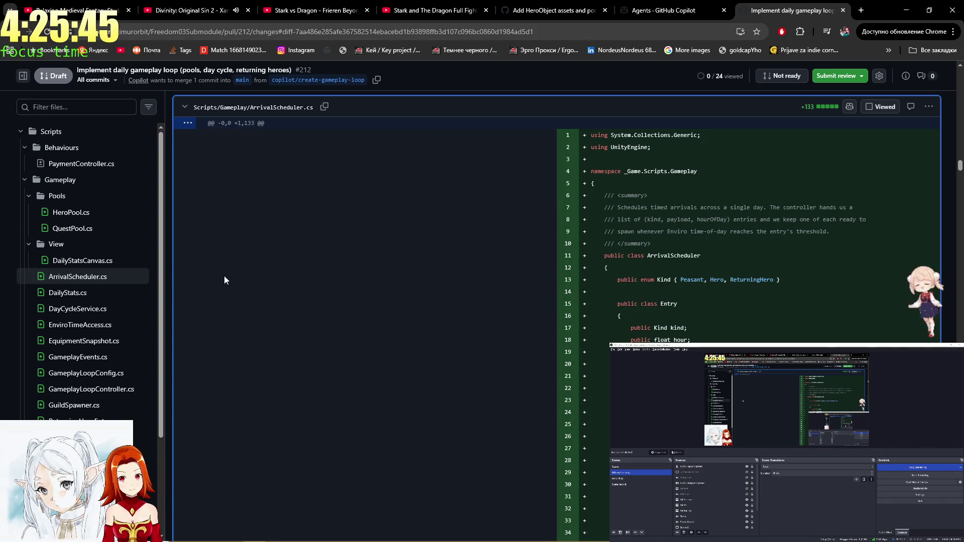
pyautogui.click(121, 266)
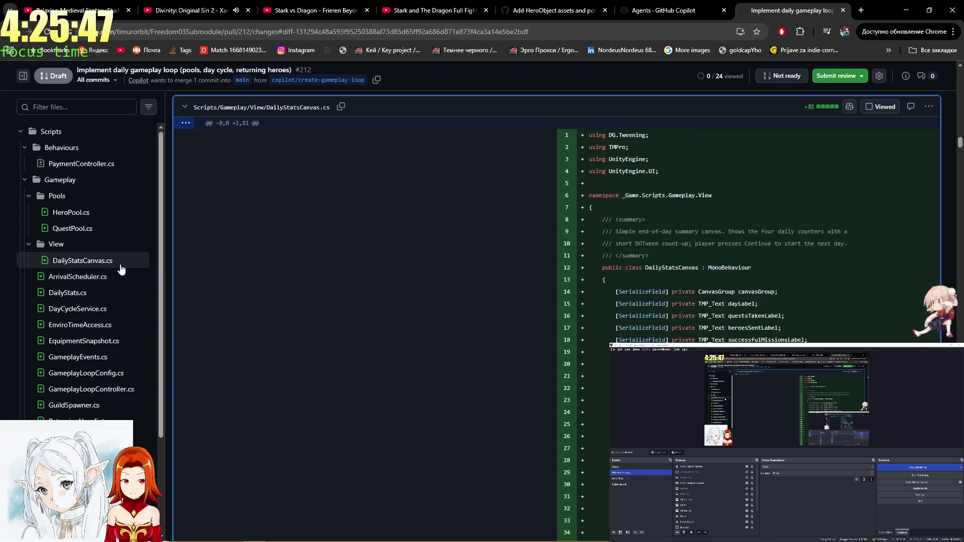
pyautogui.scroll(-8, 596, 331)
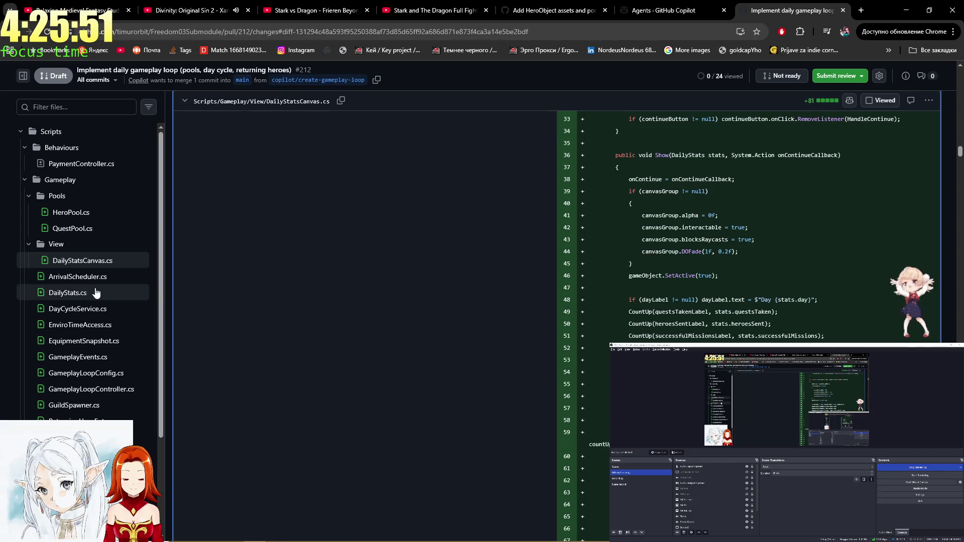
pyautogui.scroll(-3, 99, 326)
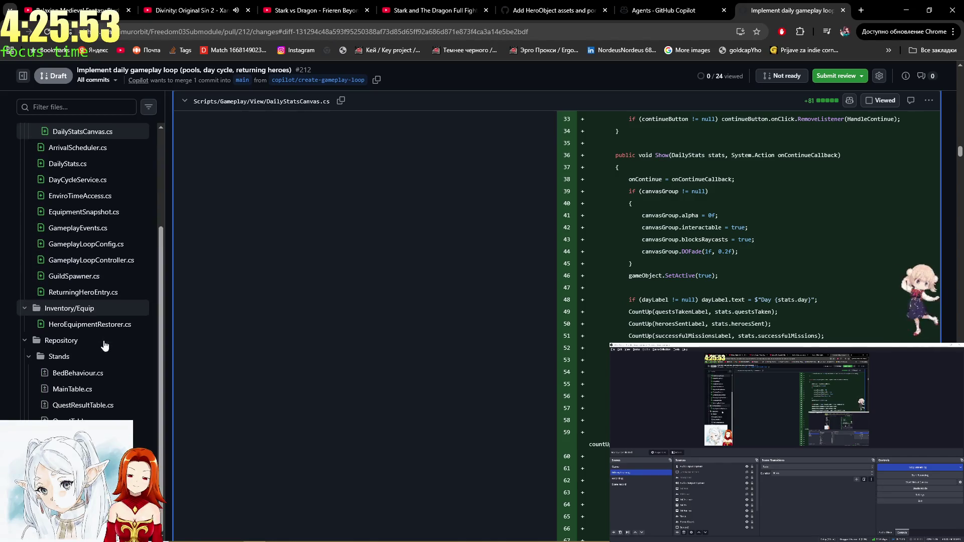
pyautogui.click(105, 373)
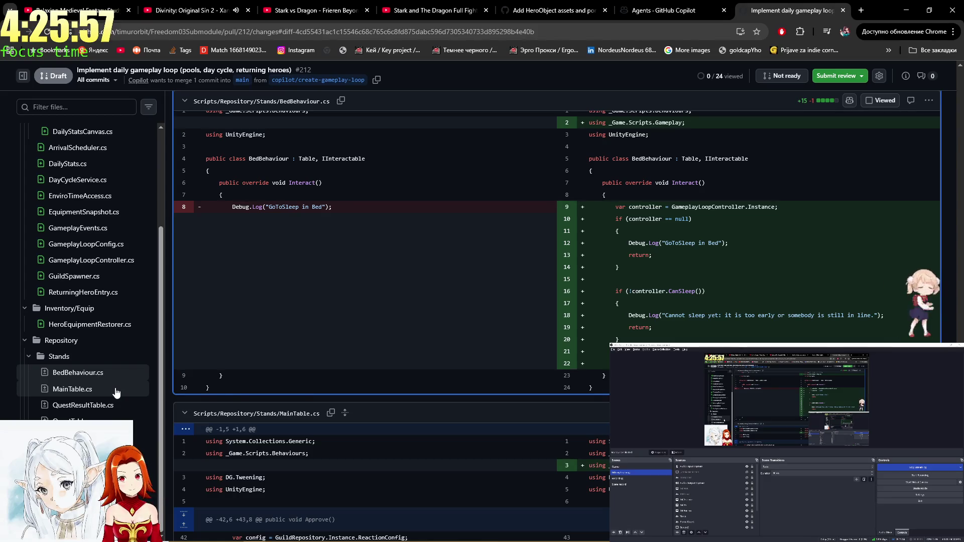
pyautogui.click(116, 391)
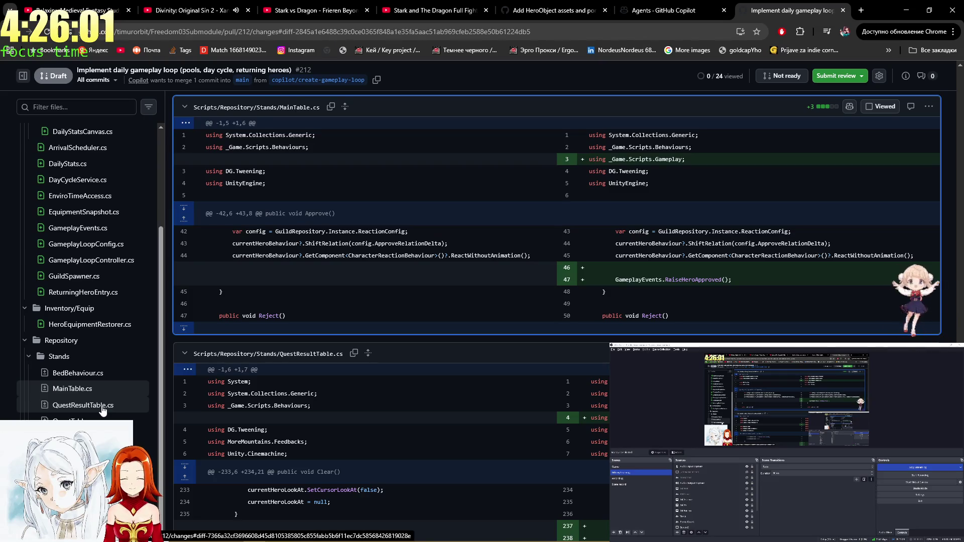
pyautogui.scroll(-5, 442, 410)
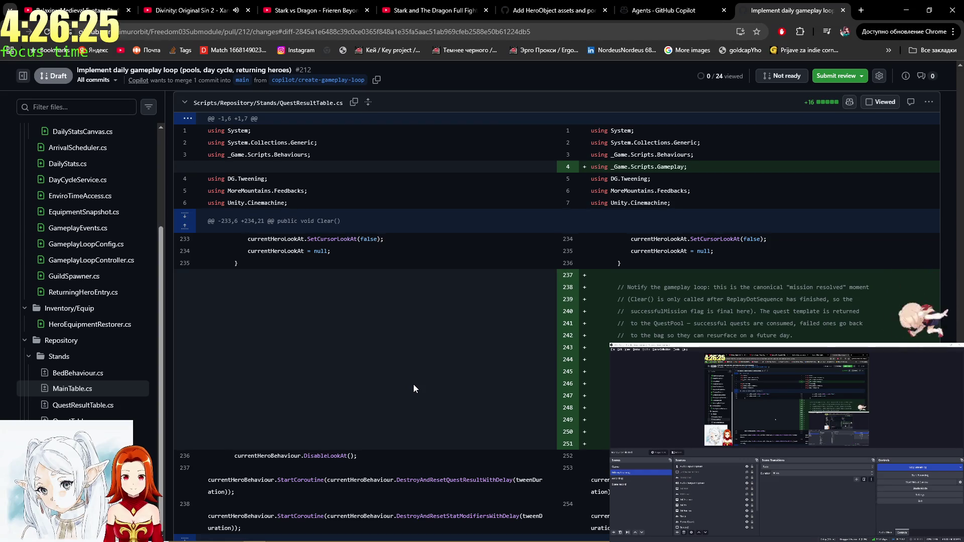
pyautogui.scroll(2, 453, 342)
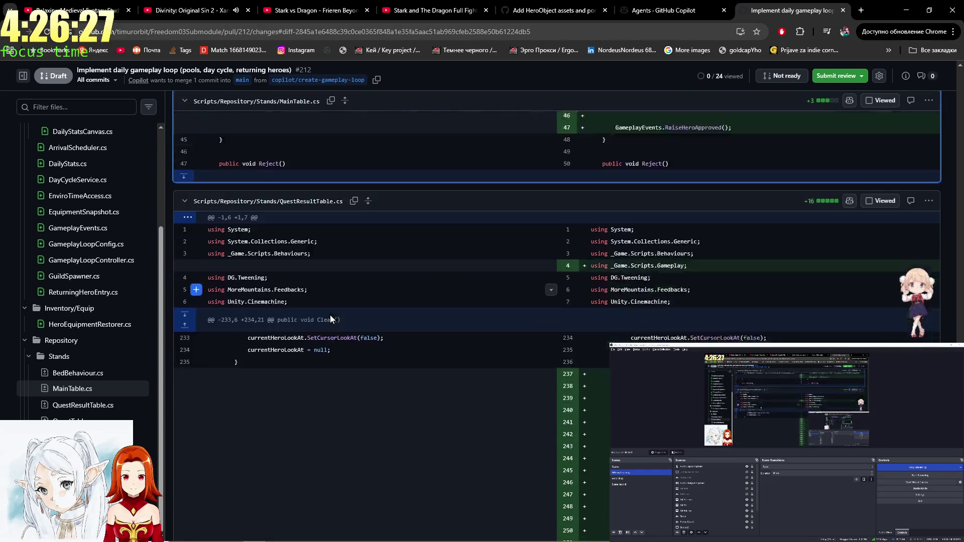
pyautogui.scroll(-4, 330, 319)
pyautogui.scroll(3, 340, 290)
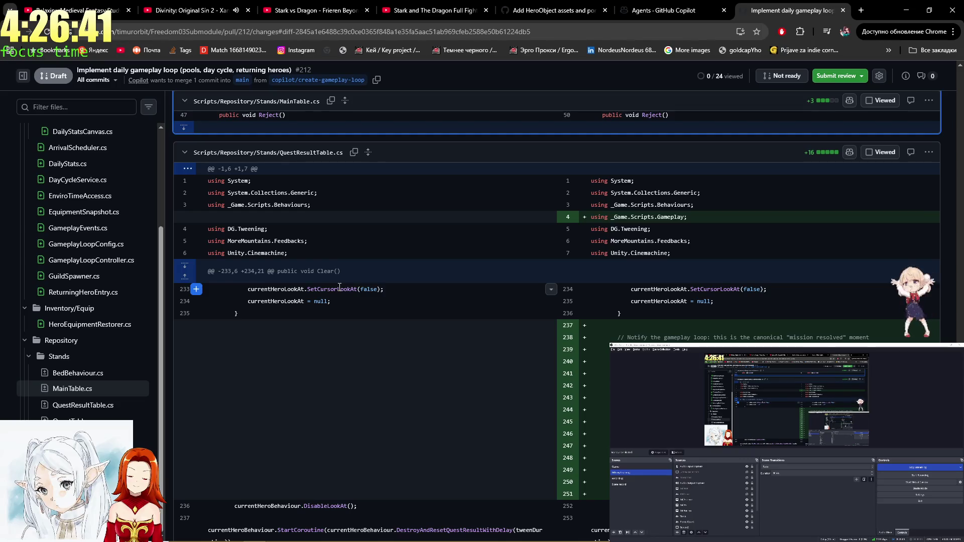
pyautogui.scroll(-3, 341, 284)
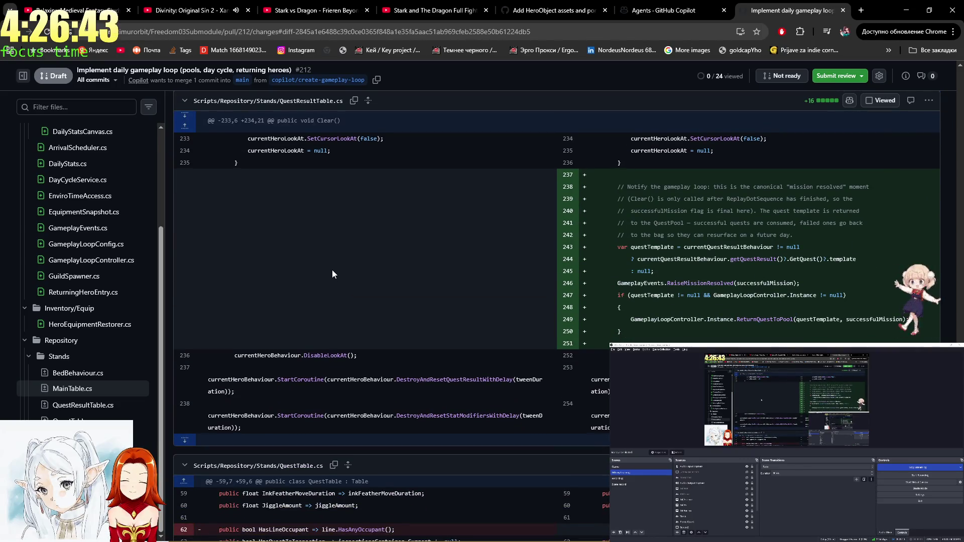
pyautogui.scroll(-7, 333, 270)
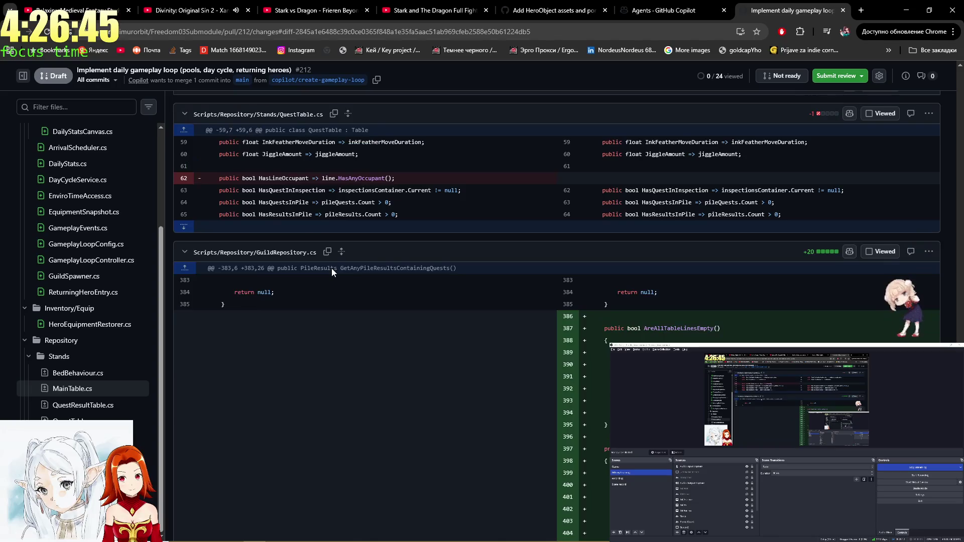
pyautogui.scroll(-3, 332, 272)
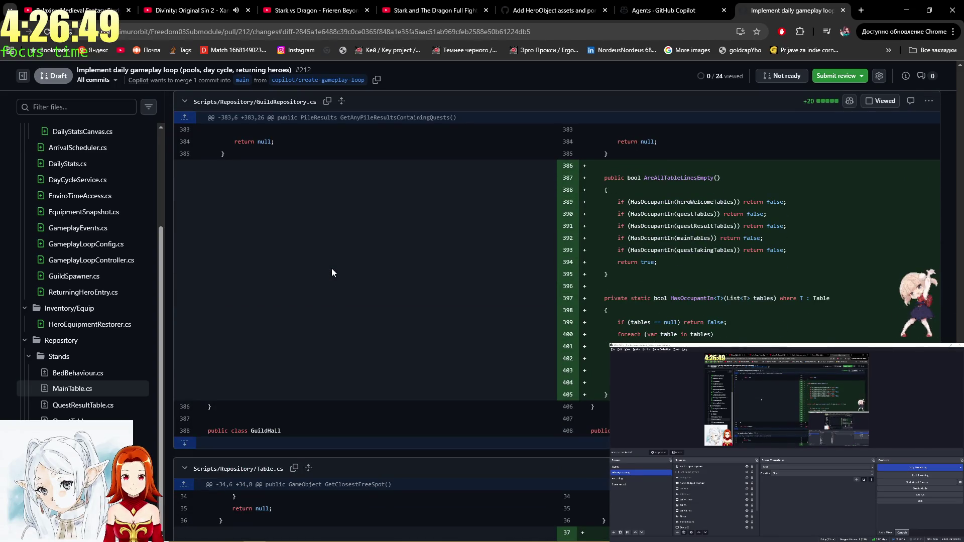
pyautogui.doubleClick(708, 214)
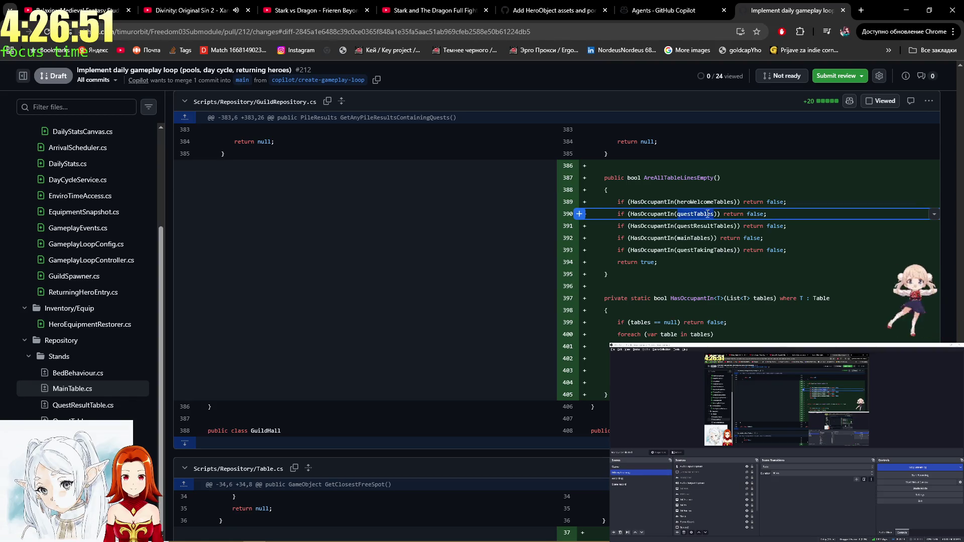
pyautogui.doubleClick(705, 226)
pyautogui.doubleClick(695, 238)
pyautogui.doubleClick(703, 202)
pyautogui.click(705, 226)
pyautogui.doubleClick(705, 250)
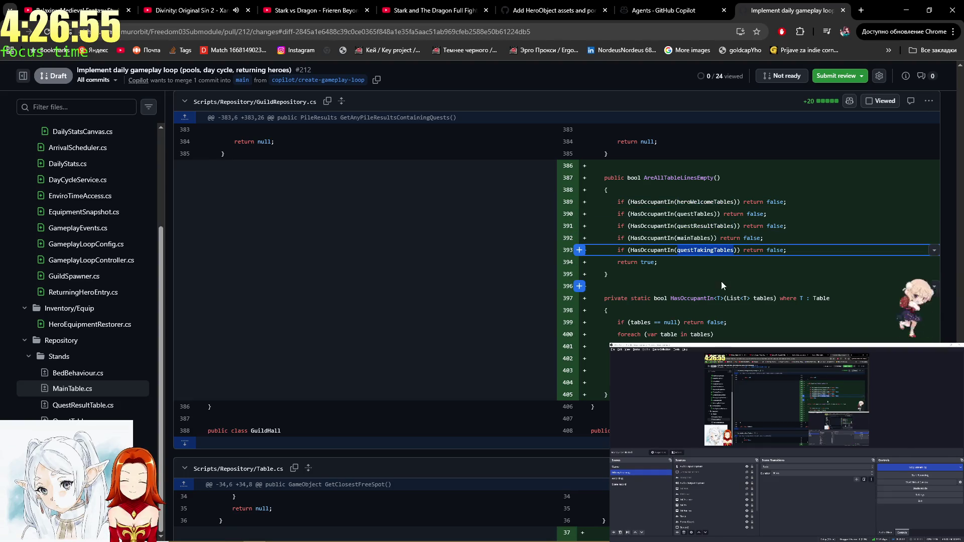
pyautogui.scroll(-4, 740, 271)
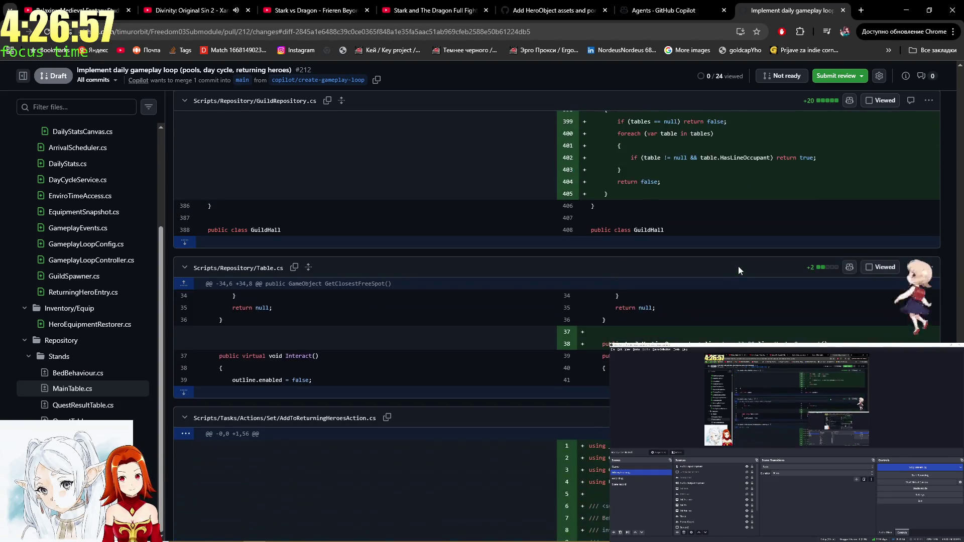
pyautogui.scroll(-3, 738, 266)
pyautogui.scroll(-2, 737, 266)
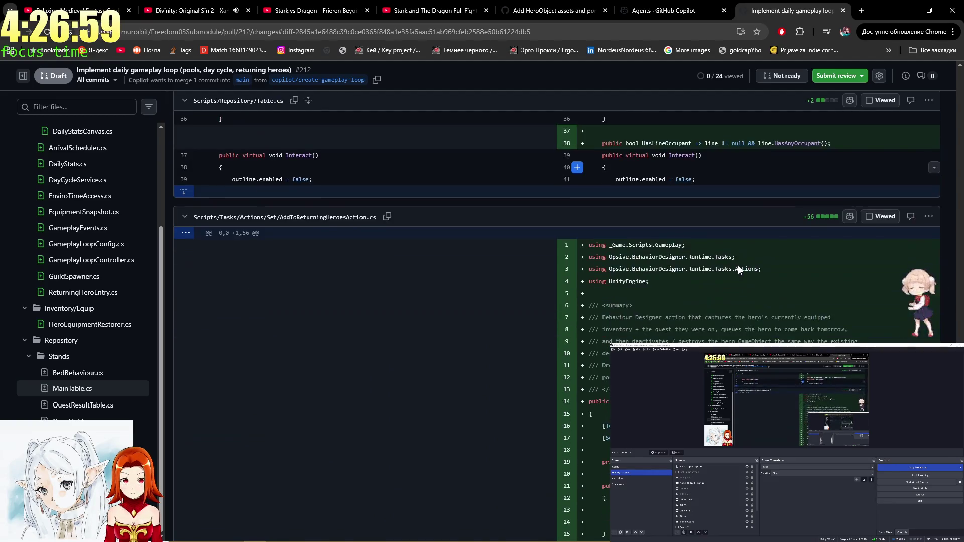
pyautogui.scroll(-3, 737, 267)
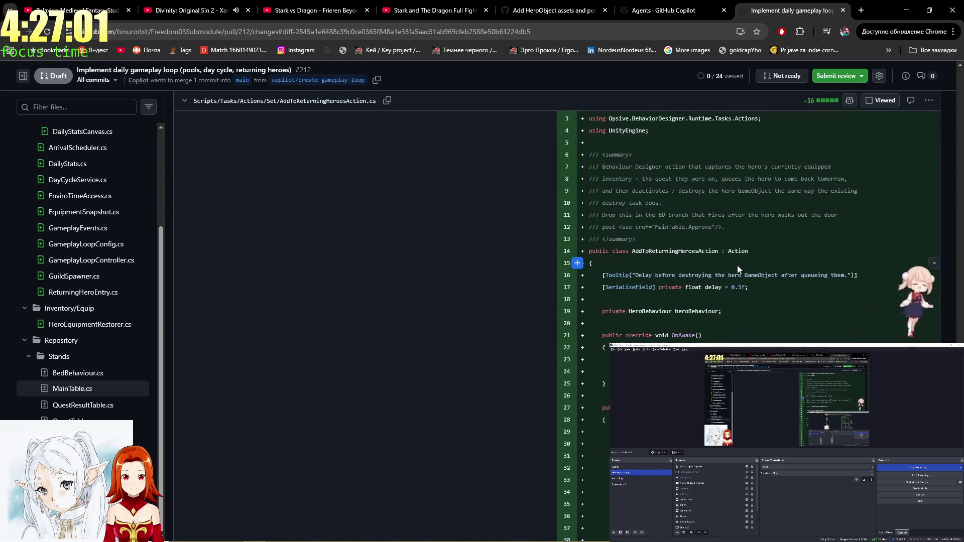
pyautogui.scroll(-3, 740, 195)
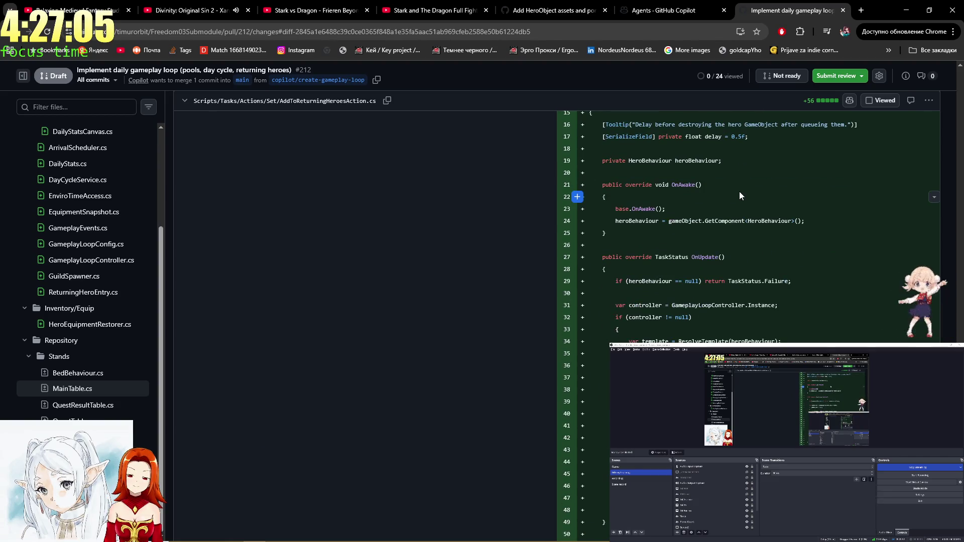
pyautogui.scroll(-9, 739, 195)
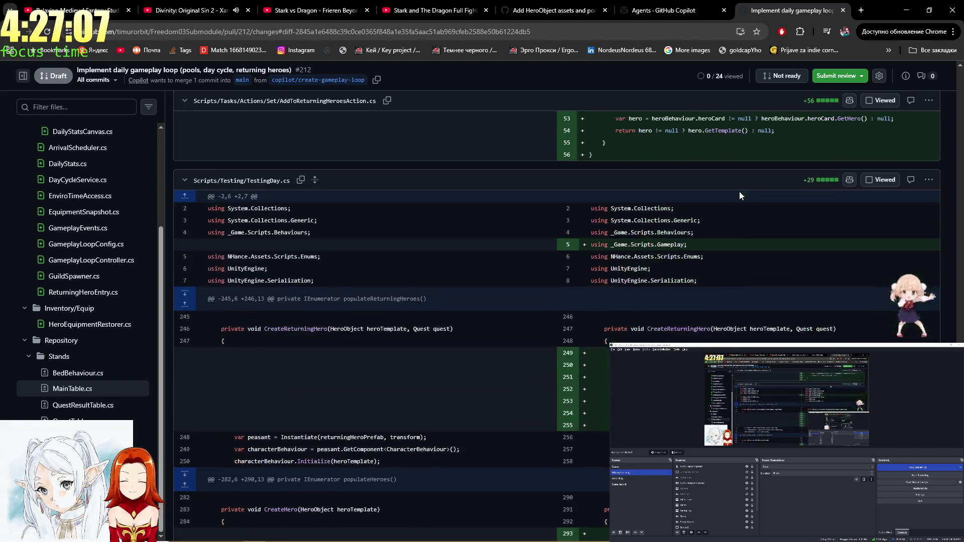
pyautogui.scroll(-3, 739, 191)
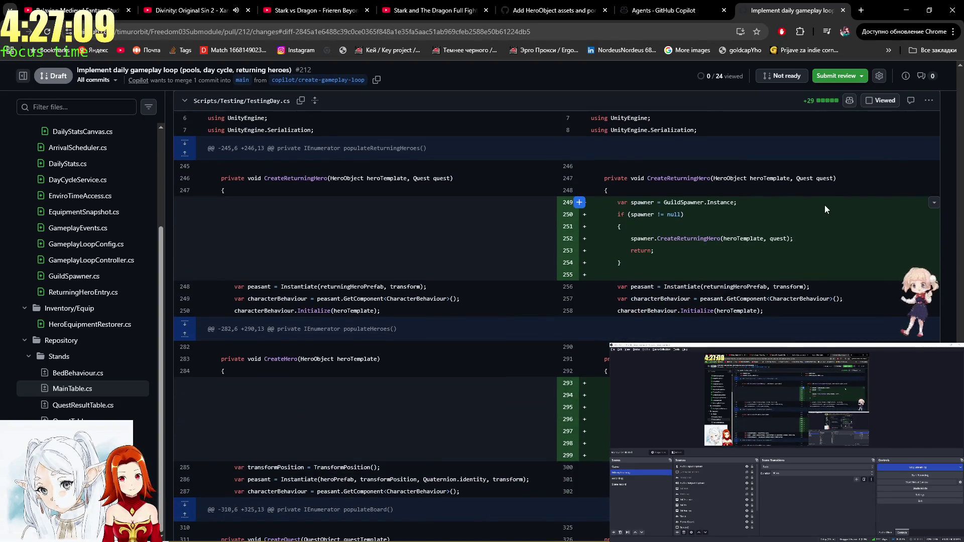
pyautogui.scroll(2, 824, 205)
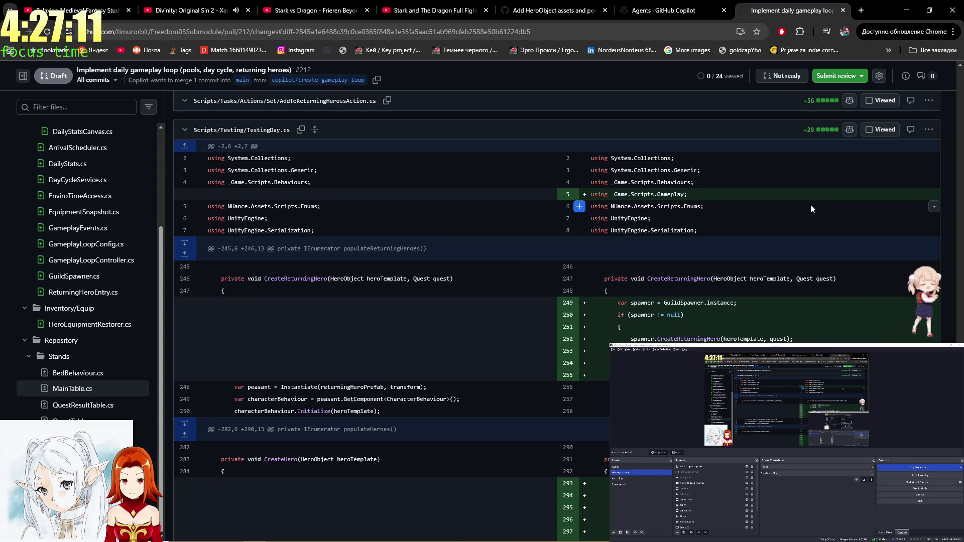
pyautogui.scroll(-4, 805, 205)
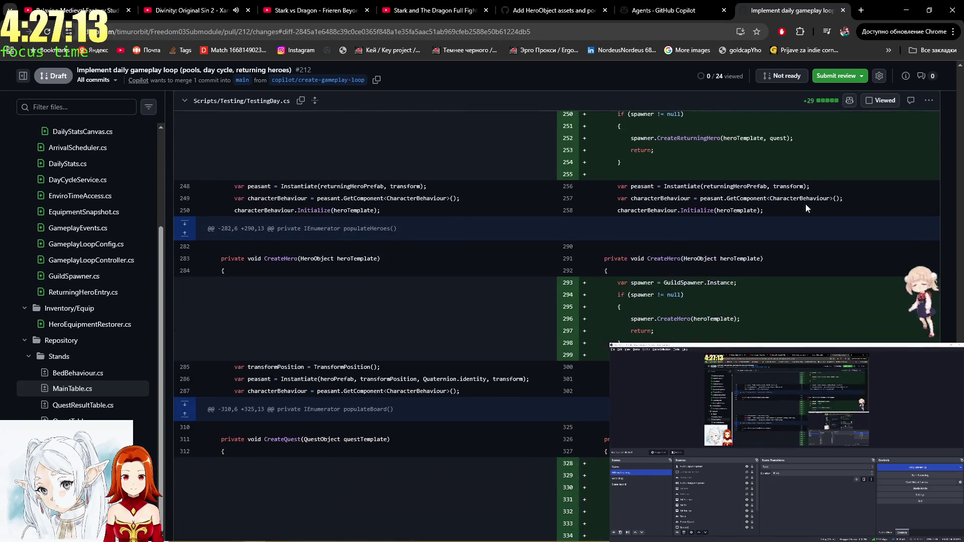
pyautogui.scroll(-2, 804, 205)
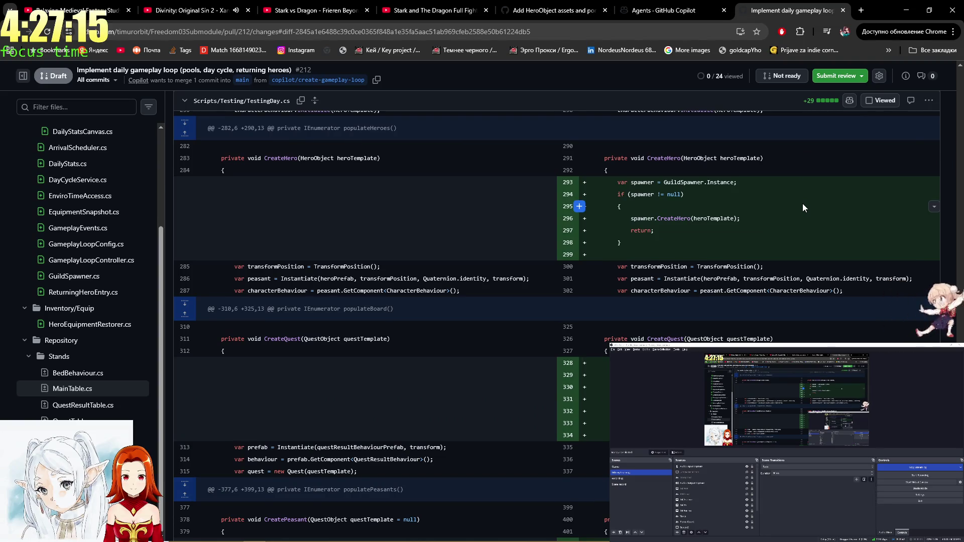
pyautogui.moveTo(802, 273); pyautogui.dragTo(653, 183)
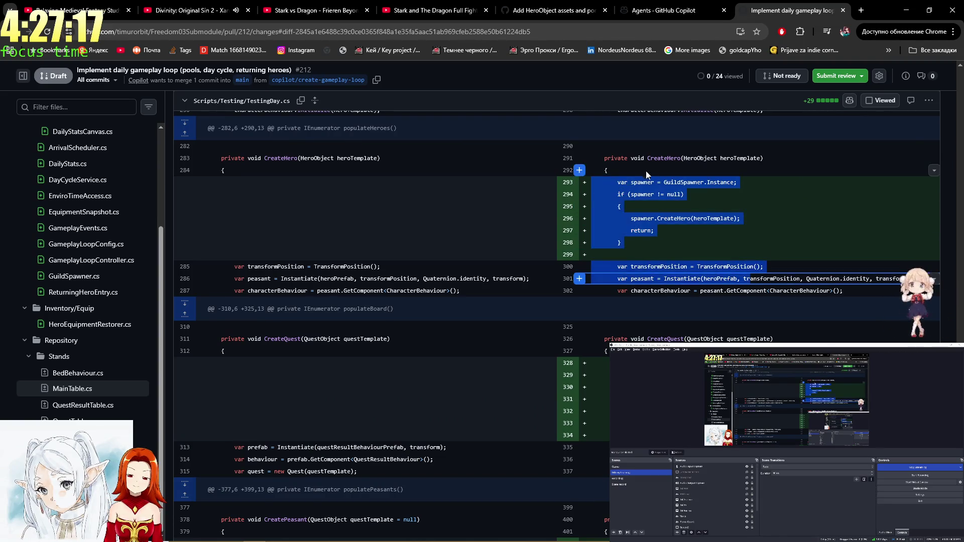
pyautogui.click(637, 163)
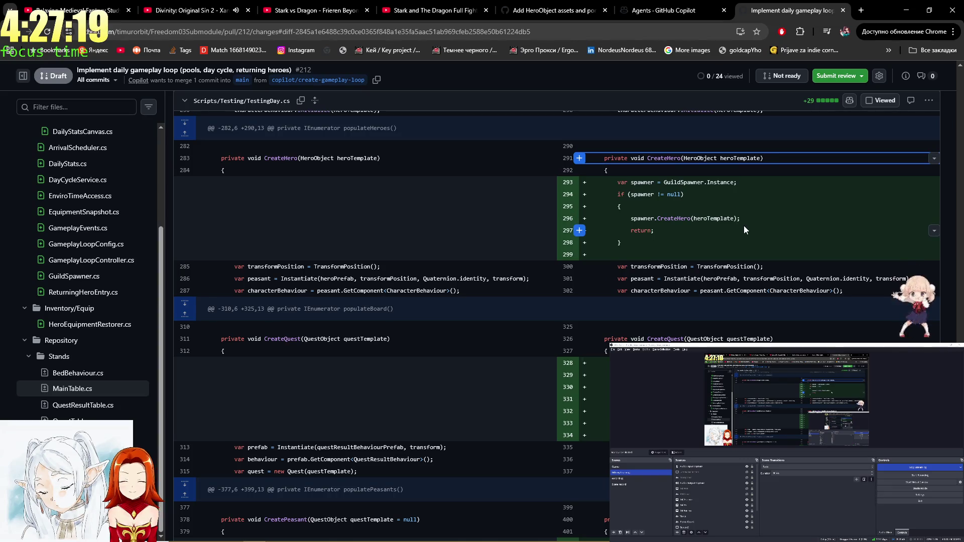
pyautogui.scroll(-5, 743, 225)
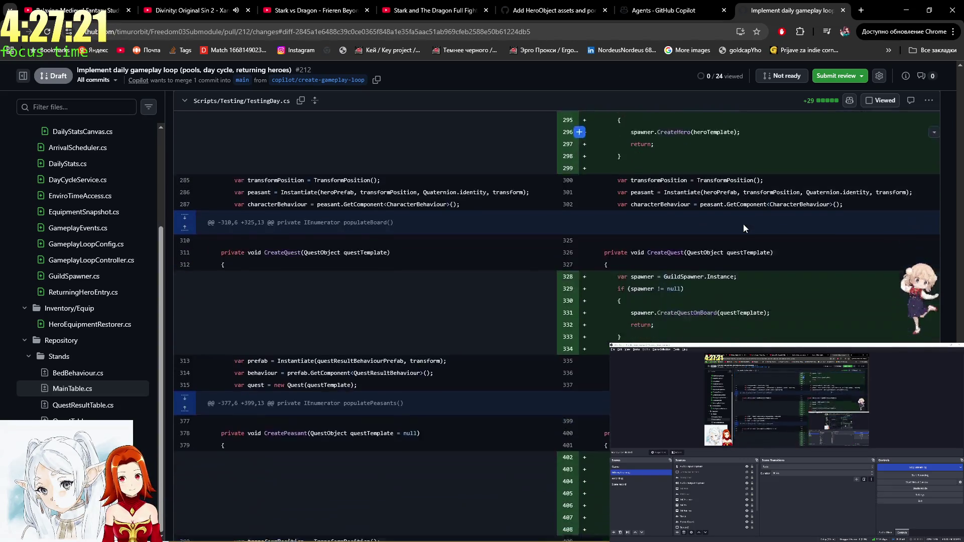
pyautogui.scroll(-2, 742, 223)
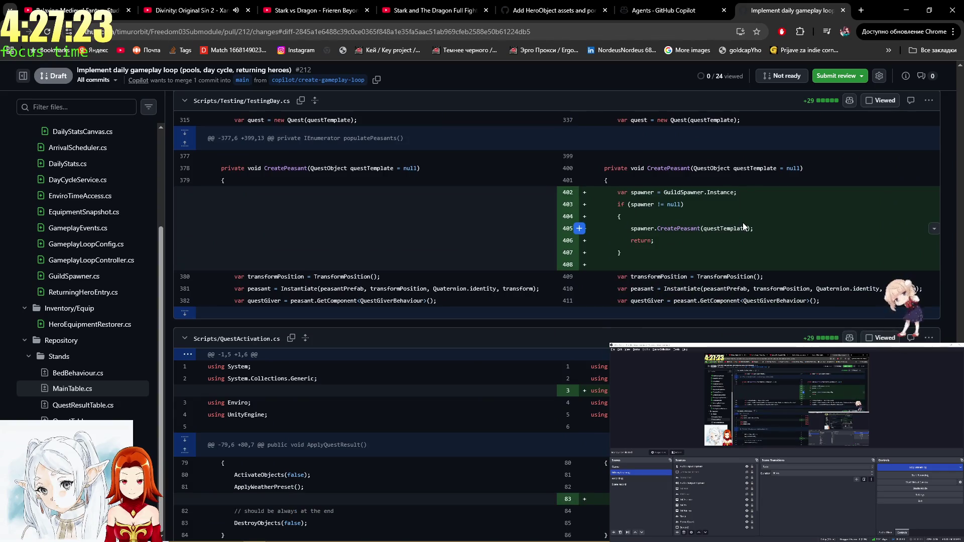
pyautogui.scroll(-2, 742, 223)
pyautogui.scroll(-7, 742, 222)
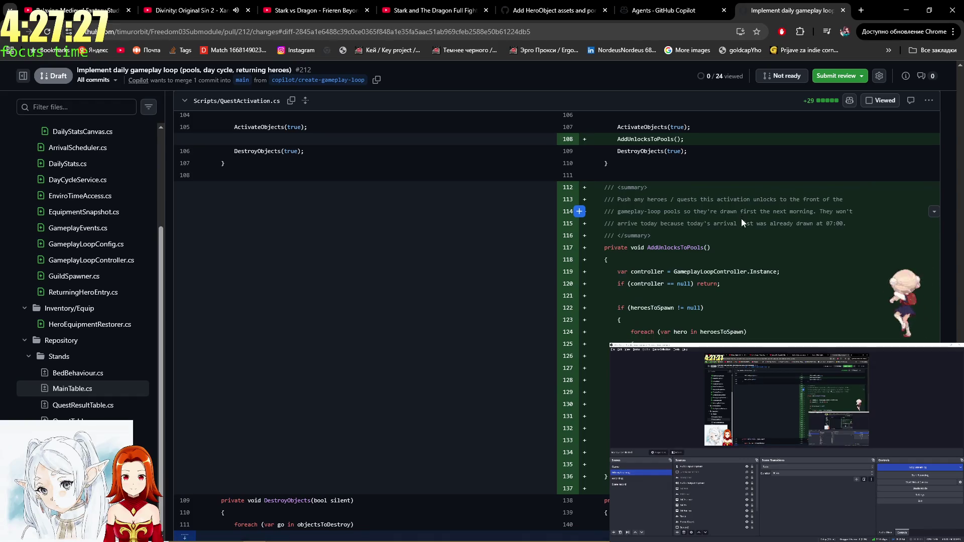
pyautogui.scroll(-2, 742, 222)
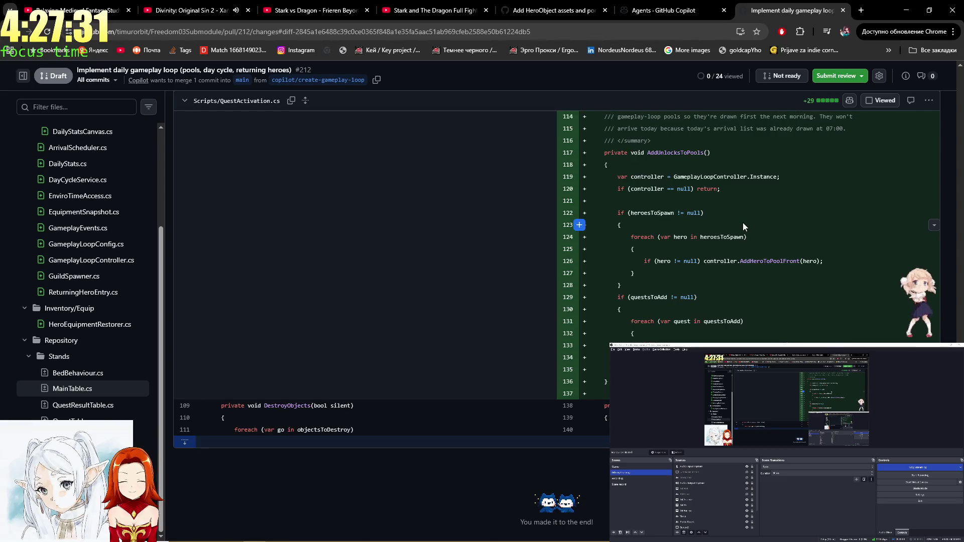
pyautogui.scroll(2, 743, 222)
pyautogui.scroll(3, 743, 227)
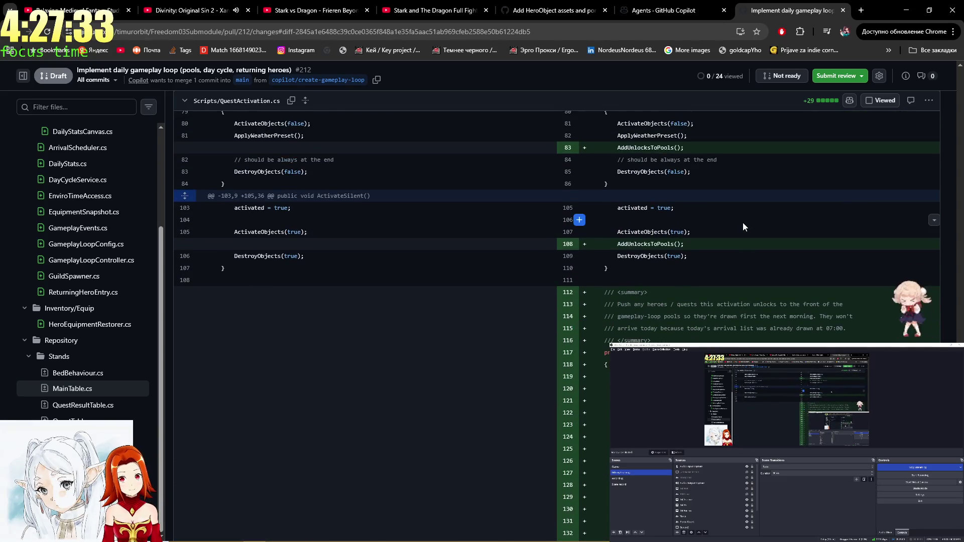
pyautogui.scroll(2, 743, 222)
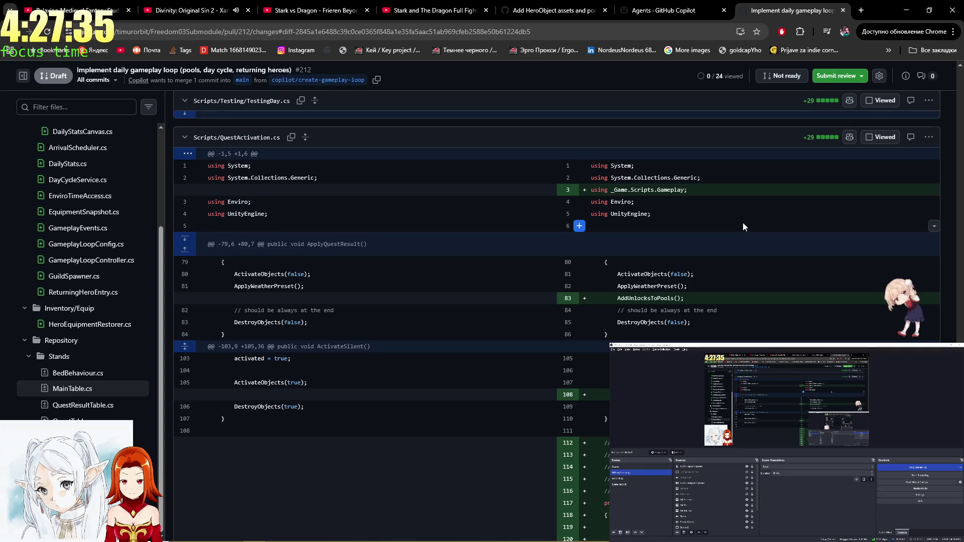
pyautogui.scroll(-5, 743, 222)
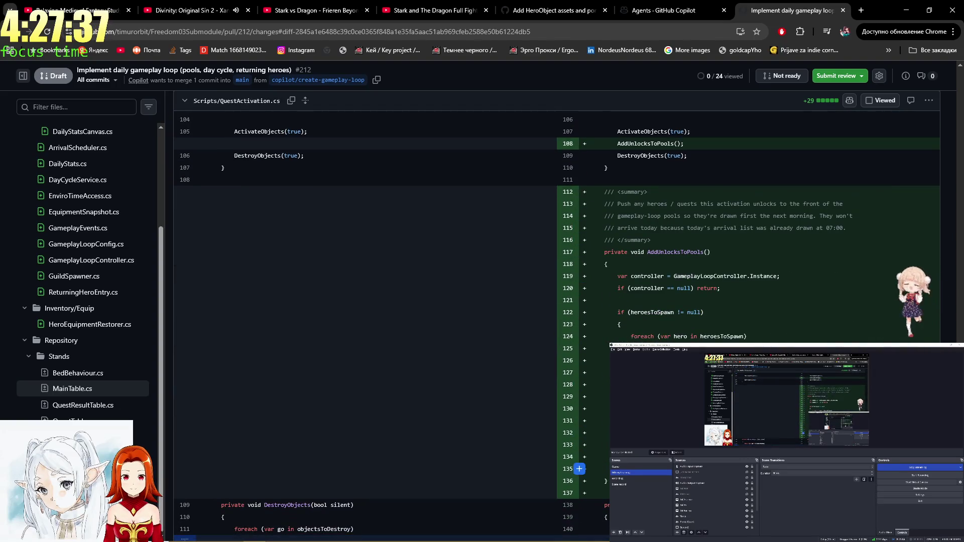
pyautogui.press('Home')
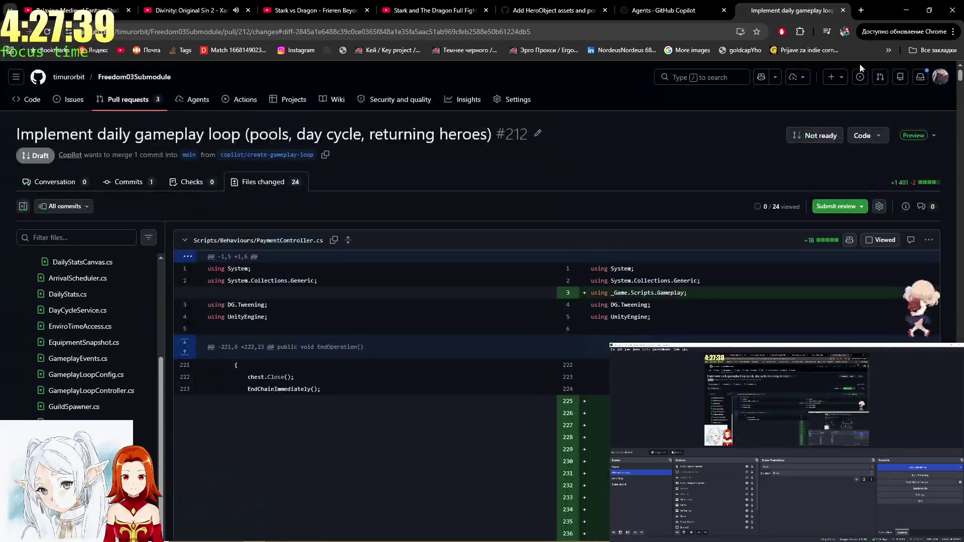
# - Open PR #212 from the Pull requests list, read its description, and close its tab
pyautogui.click(128, 103)
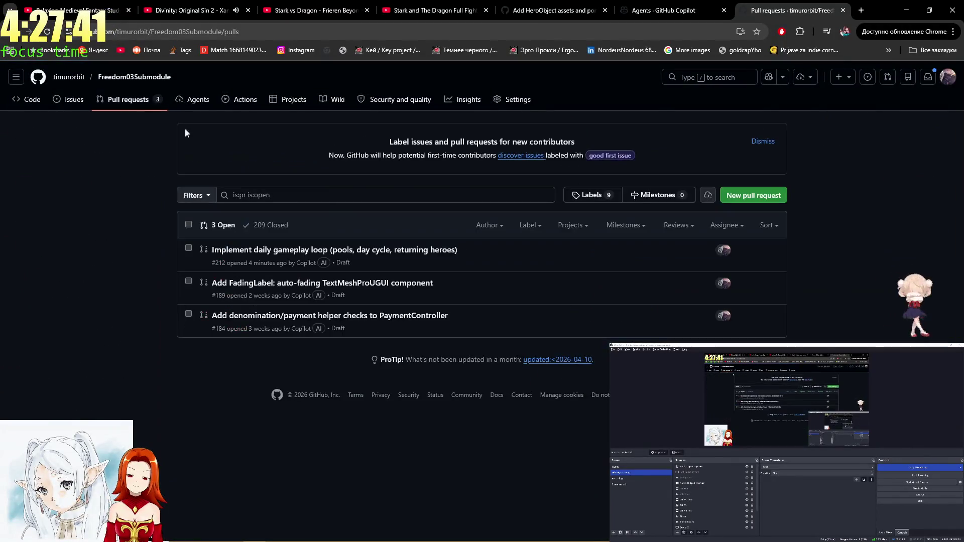
pyautogui.click(335, 249)
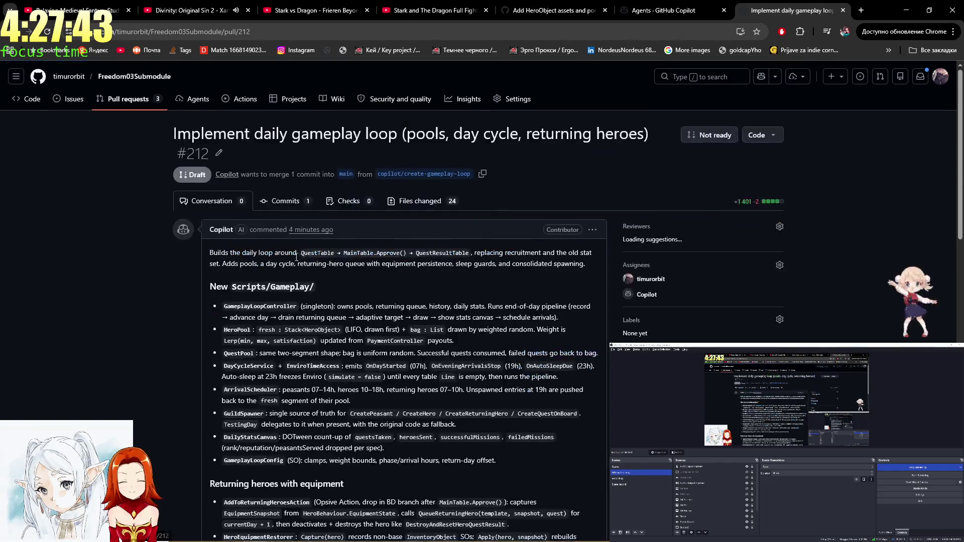
pyautogui.scroll(-8, 289, 255)
pyautogui.scroll(-2, 286, 253)
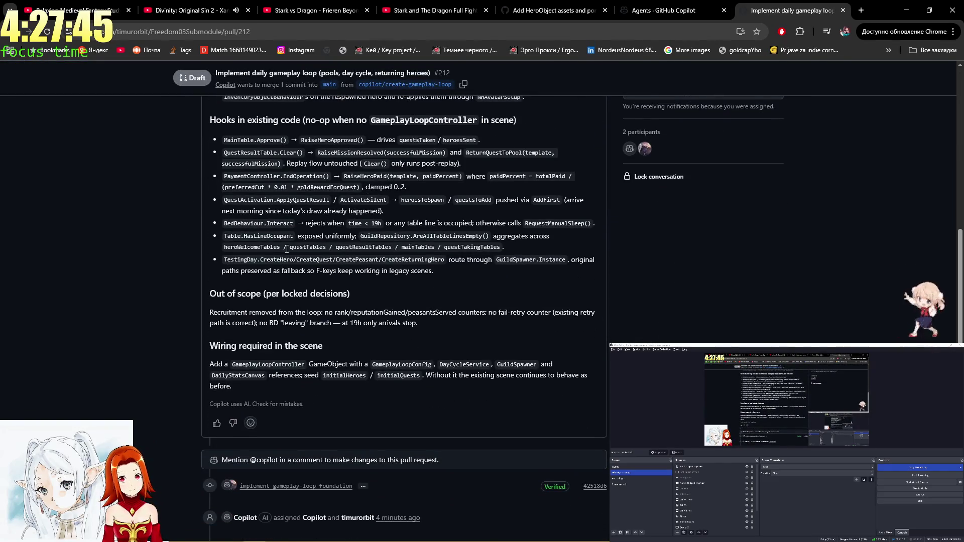
pyautogui.middleClick(764, 5)
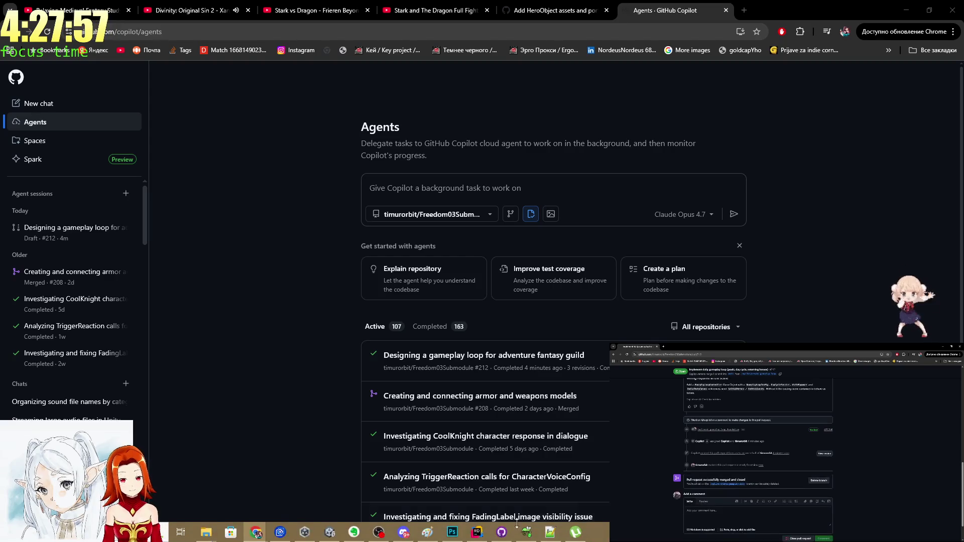
# - Bring the Unity Editor with the Freedom03 DemoScene to the front
pyautogui.click(500, 532)
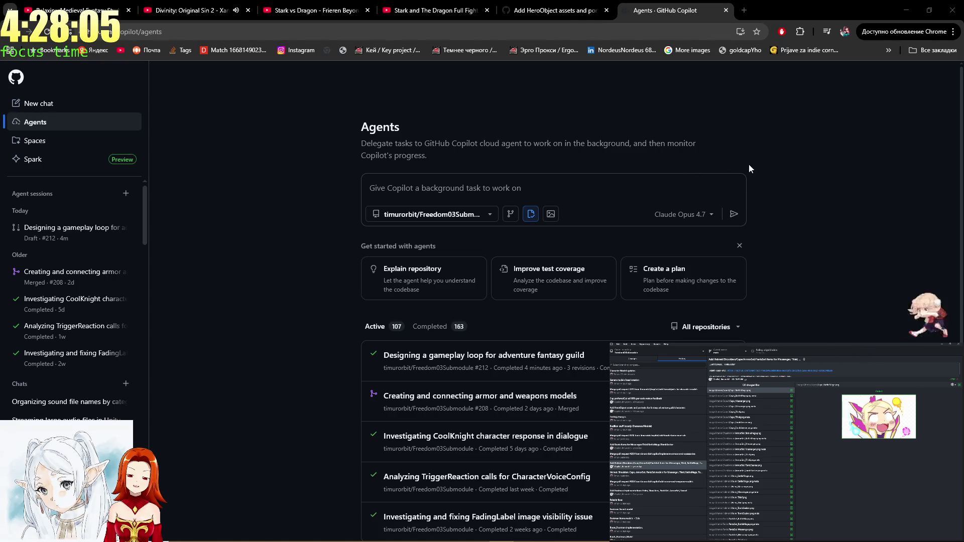
pyautogui.click(906, 10)
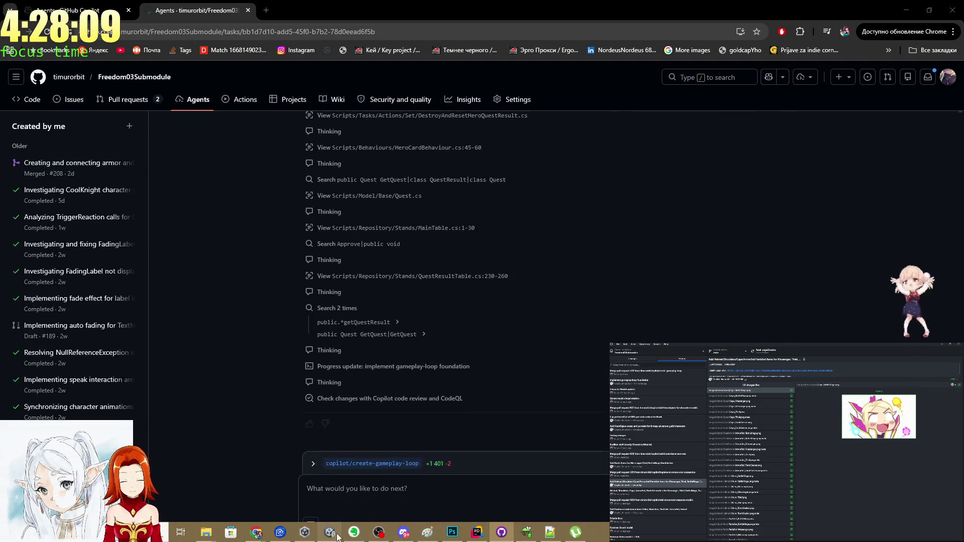
pyautogui.moveTo(332, 533)
pyautogui.click(329, 485)
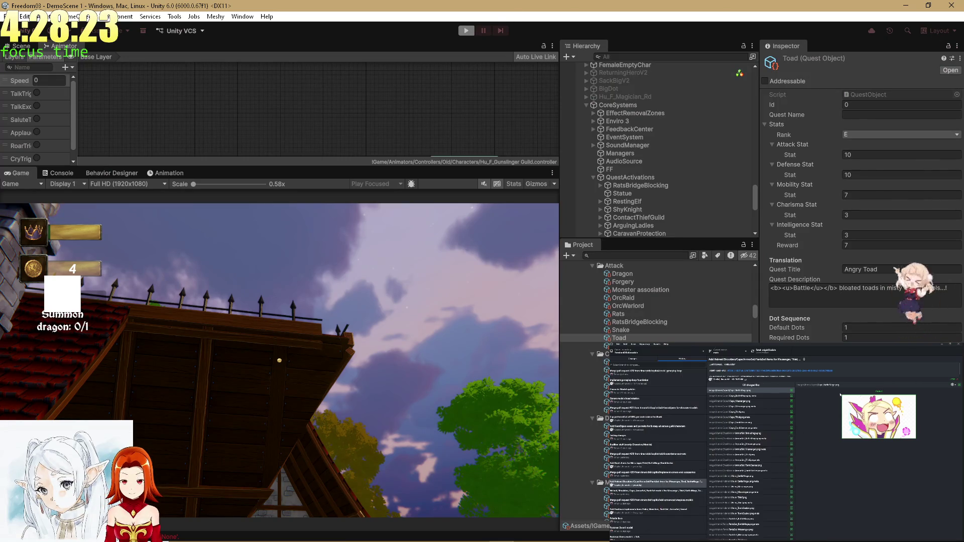
# - Review the list of new gameplay scripts in the PR description while Unity exits Play Mode
pyautogui.scroll(10, 754, 379)
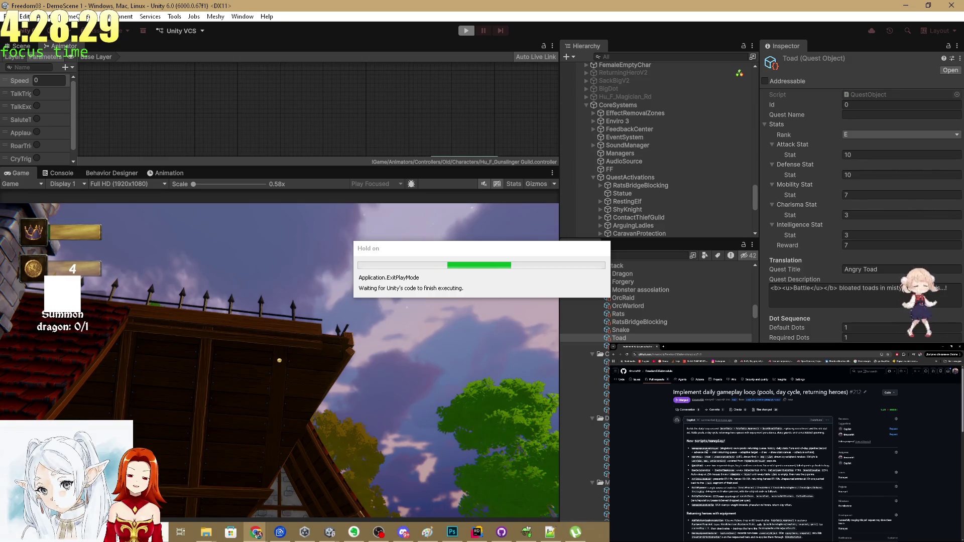
pyautogui.moveTo(753, 483); pyautogui.dragTo(713, 438)
pyautogui.click(718, 437)
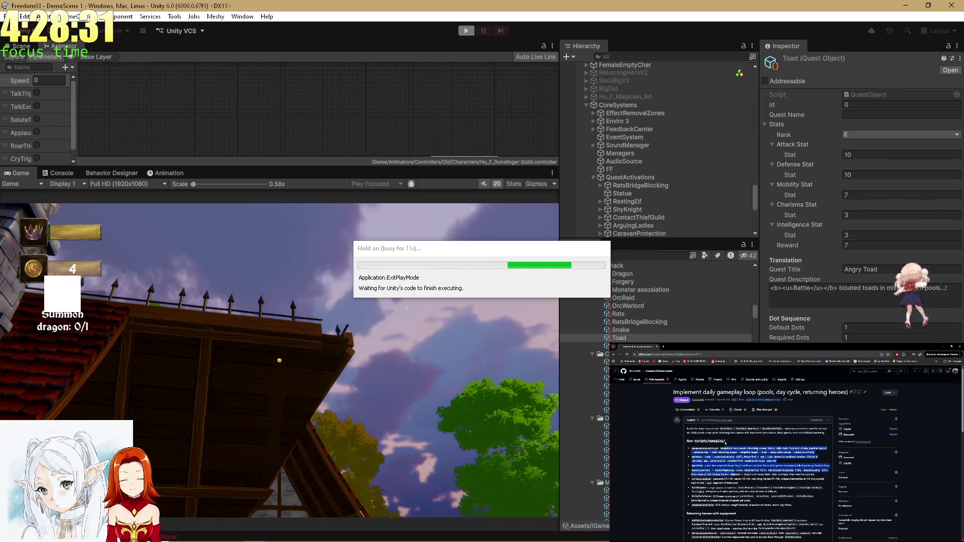
pyautogui.scroll(-3, 722, 436)
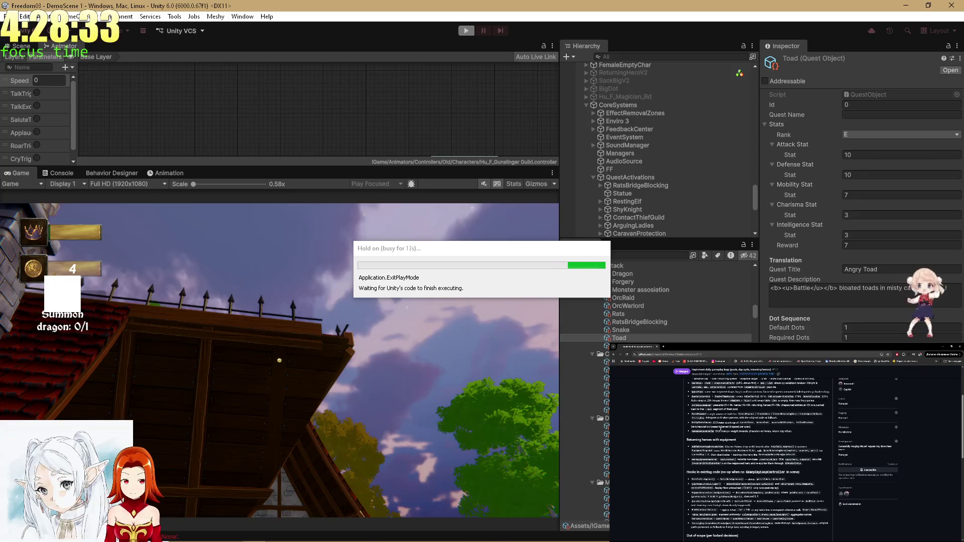
pyautogui.scroll(-2, 722, 430)
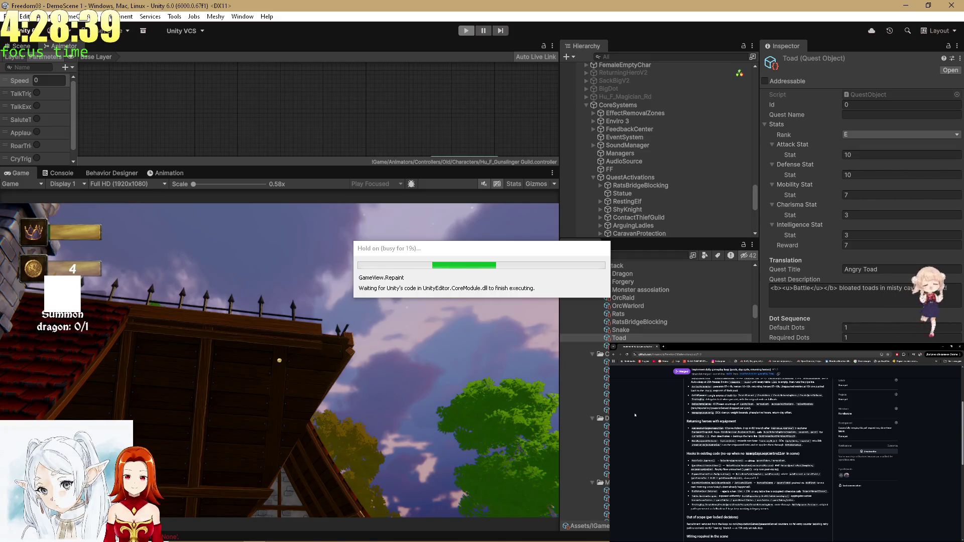
# - Open the erroring EnviroTimeAccess script from a cleared console and swap 'simulate' for a 'sim' autocomplete member
pyautogui.click(58, 173)
pyautogui.click(9, 184)
pyautogui.doubleClick(75, 195)
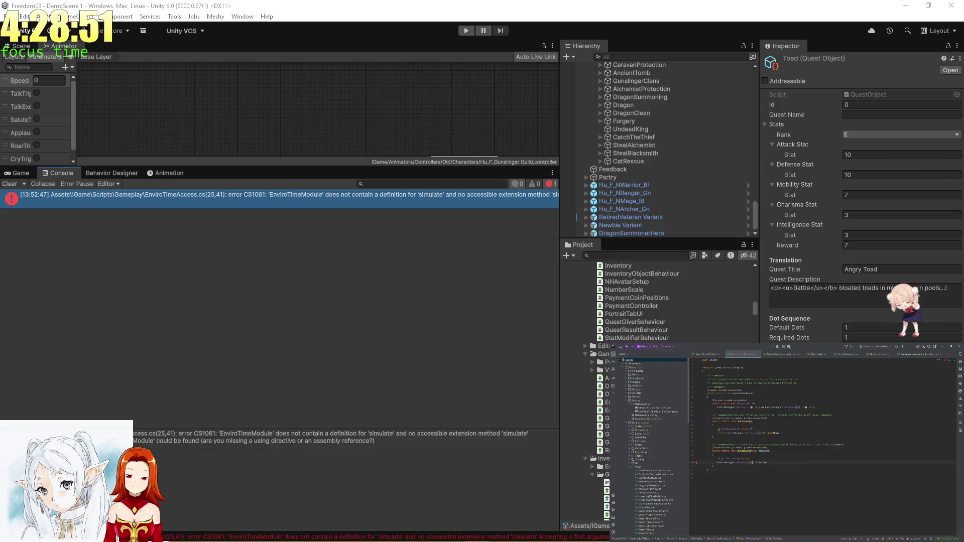
pyautogui.write('sim')
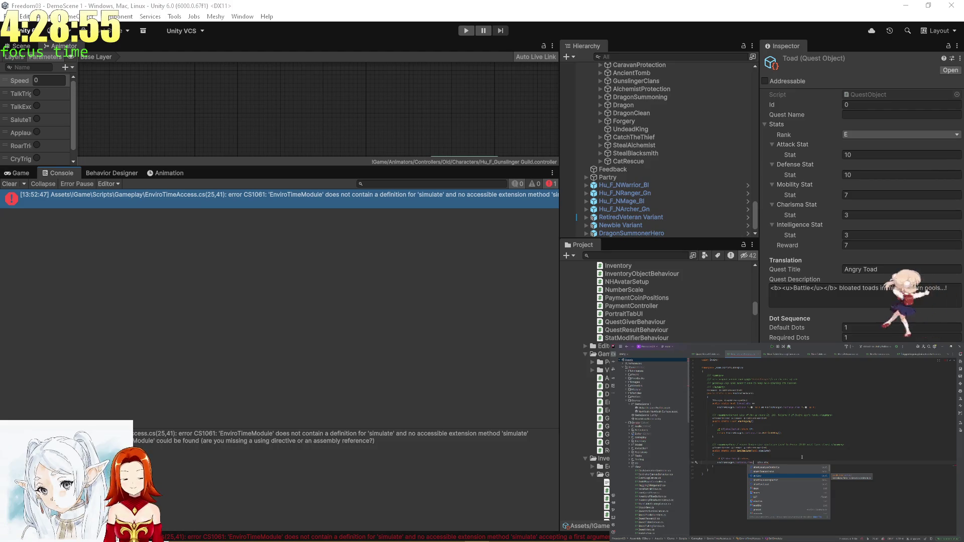
pyautogui.press('Up')
pyautogui.press('Up')
pyautogui.press('Up')
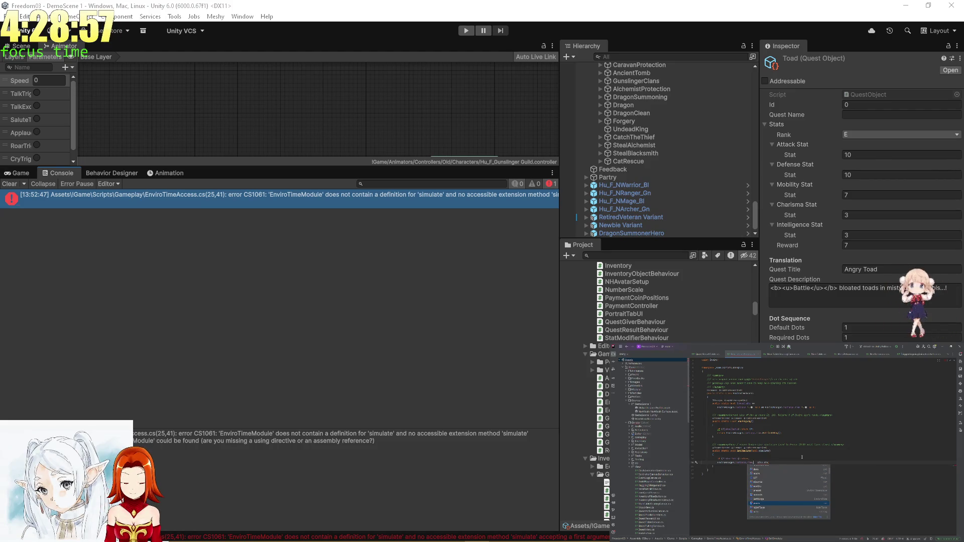
pyautogui.press('Down')
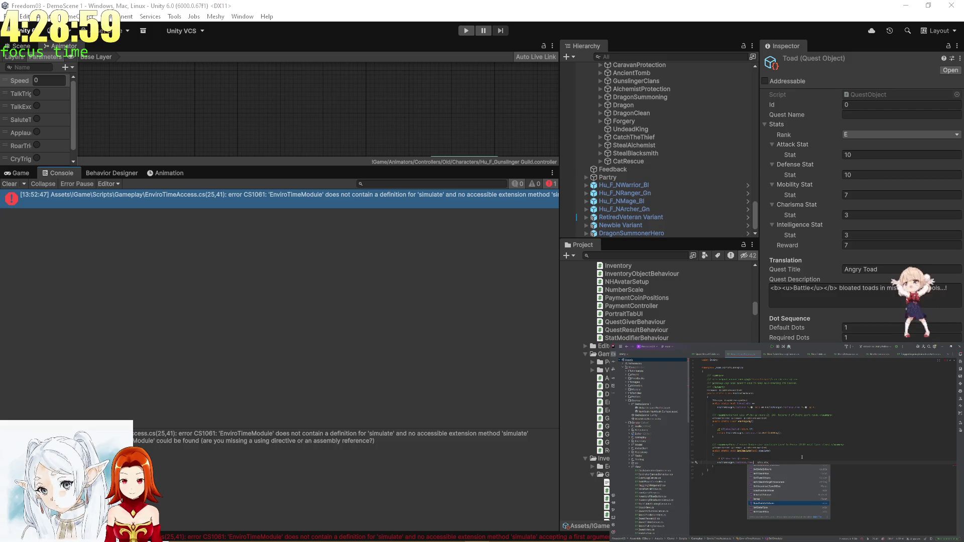
pyautogui.press('Down')
pyautogui.press('Down')
pyautogui.press('Down')
pyautogui.press('Down')
pyautogui.press('Down')
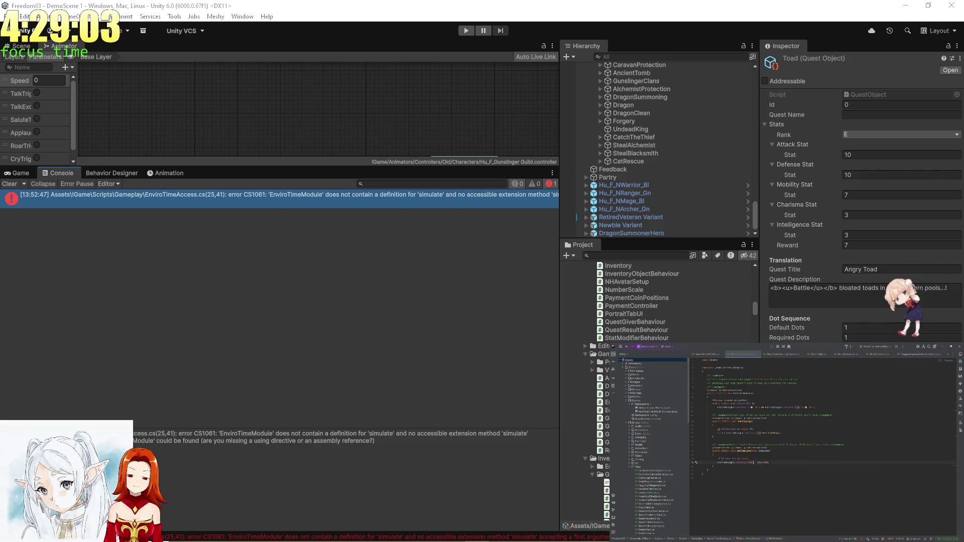
pyautogui.press('Down')
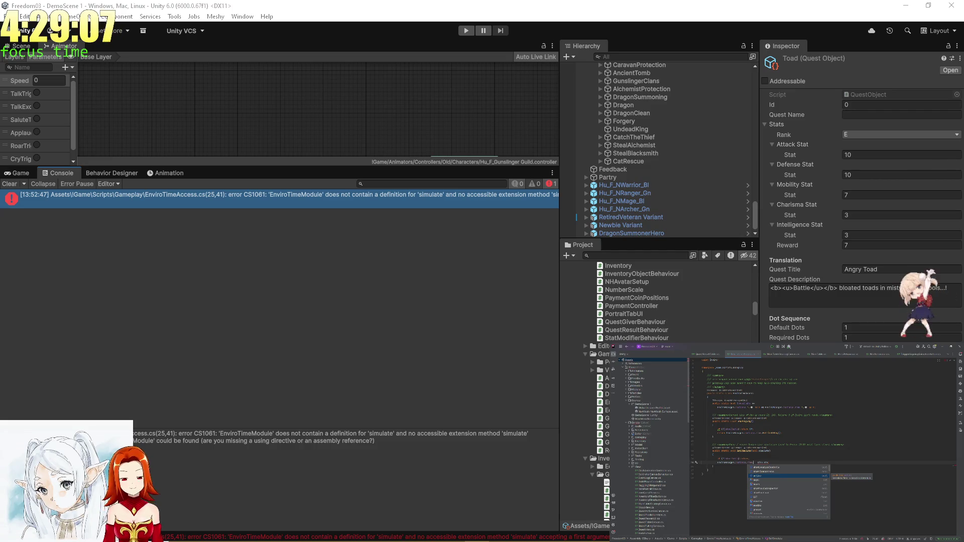
pyautogui.press('Return')
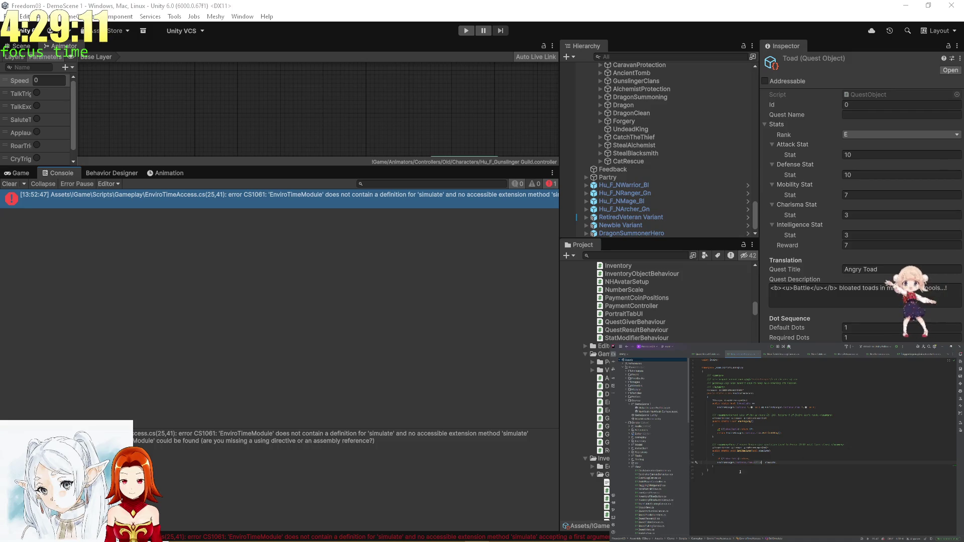
# - Complete the 'sim' member call with a dotted completion, then return to Unity to recompile
pyautogui.press('F12')
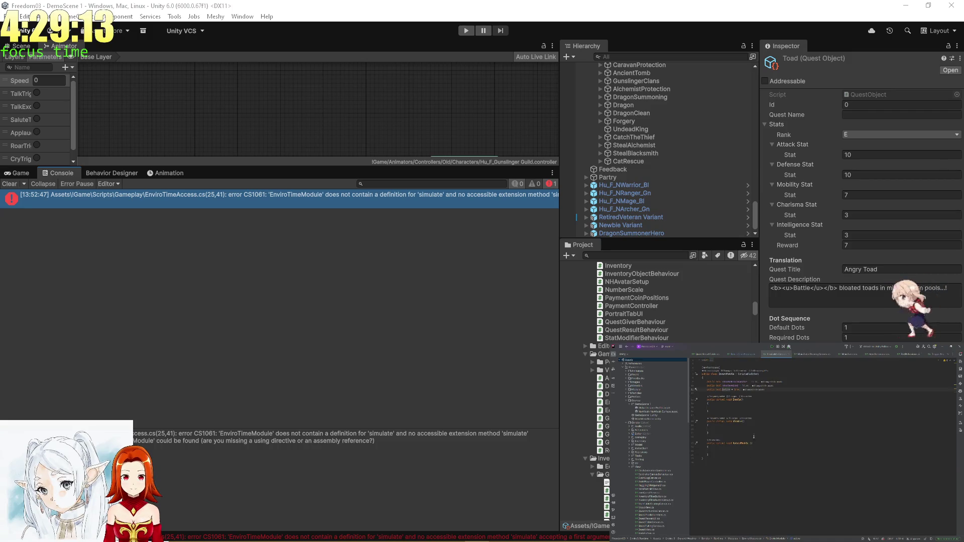
pyautogui.hotkey('ctrl', '-')
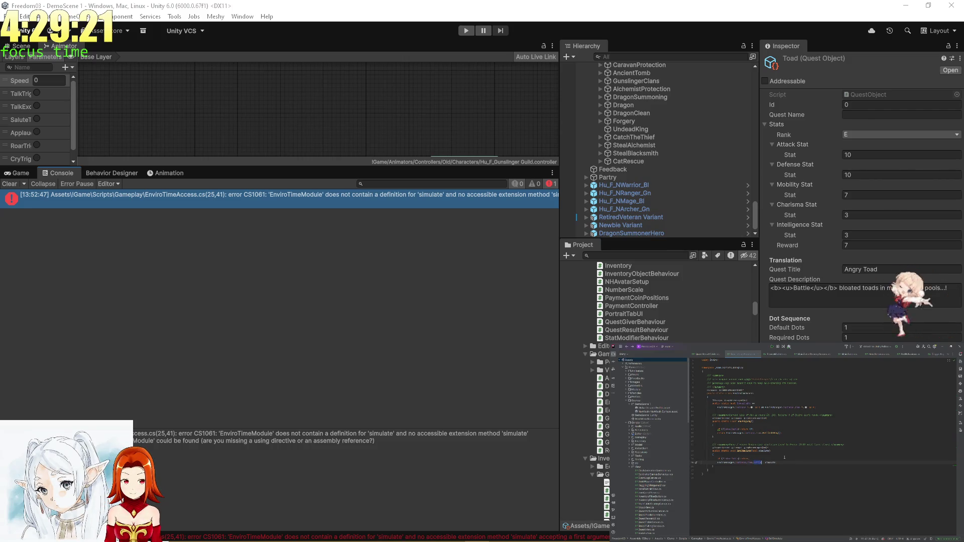
pyautogui.write('sim')
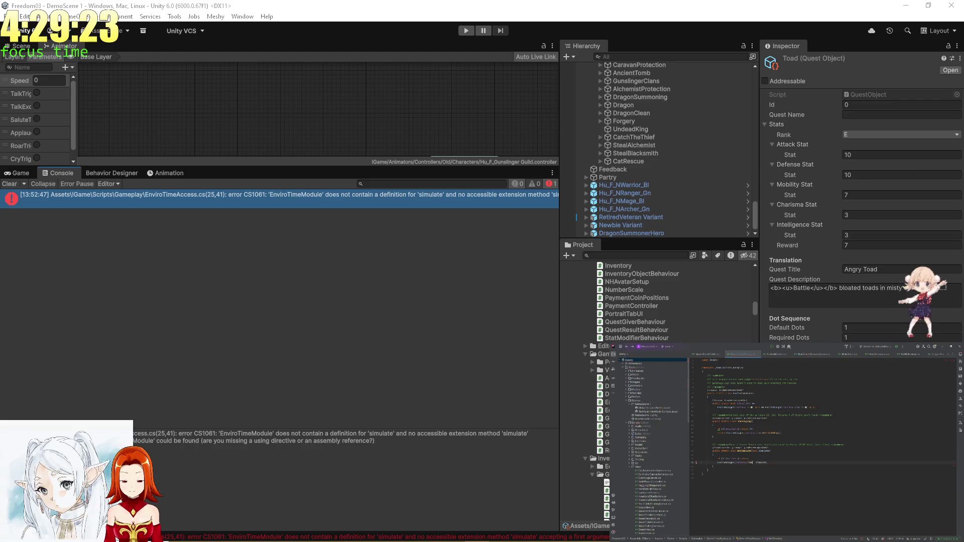
pyautogui.press('Down')
pyautogui.press('Down')
pyautogui.press('Down')
pyautogui.press('Down')
pyautogui.press('Down')
pyautogui.press('Down')
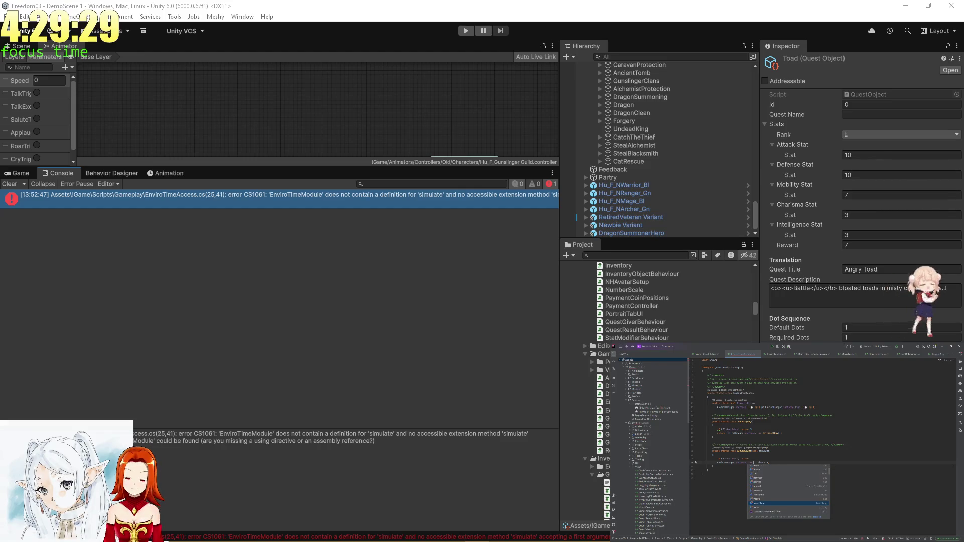
pyautogui.press('Up')
pyautogui.press('Up')
pyautogui.press('Up')
pyautogui.press('Return')
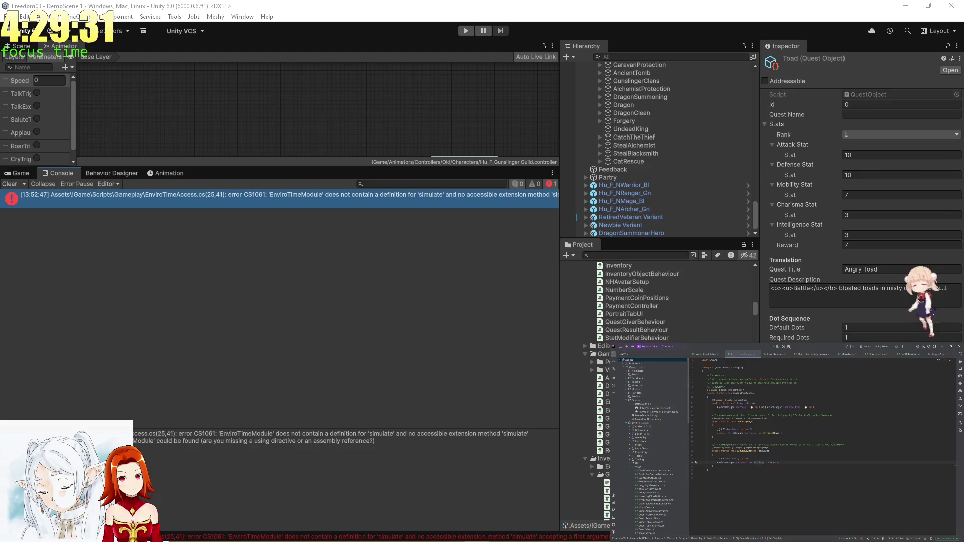
pyautogui.write('.')
pyautogui.press('Return')
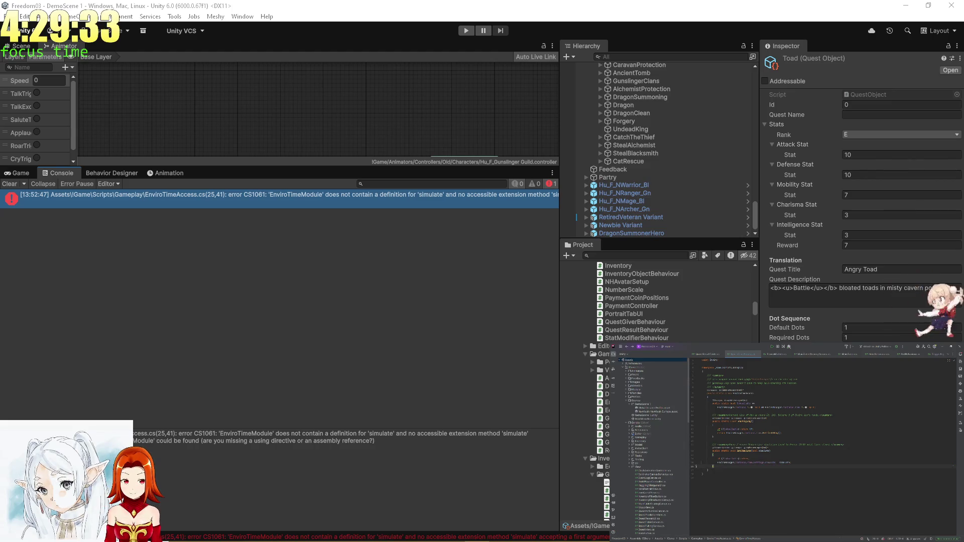
pyautogui.click(354, 372)
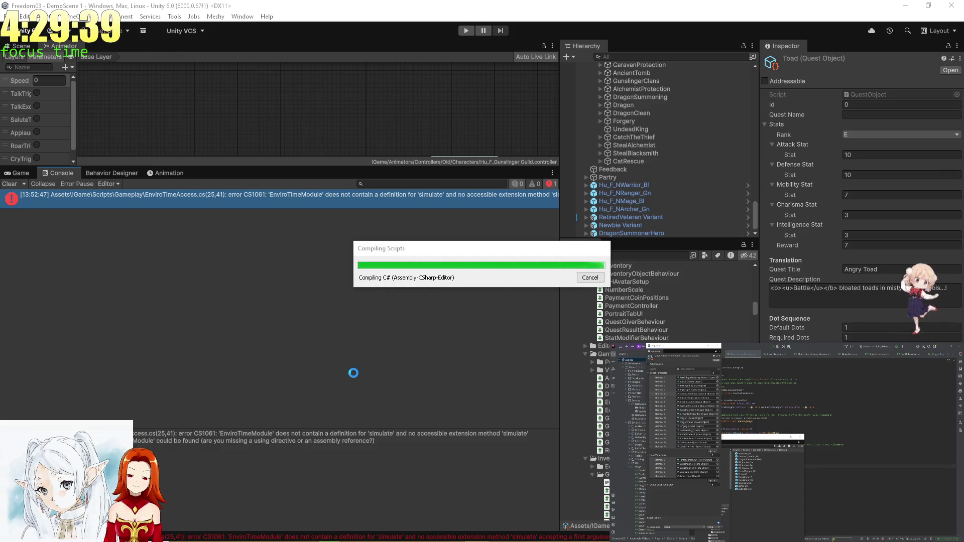
# - Check the GitHub pull request page while the scripts recompile
pyautogui.hotkey('alt', 'Tab')
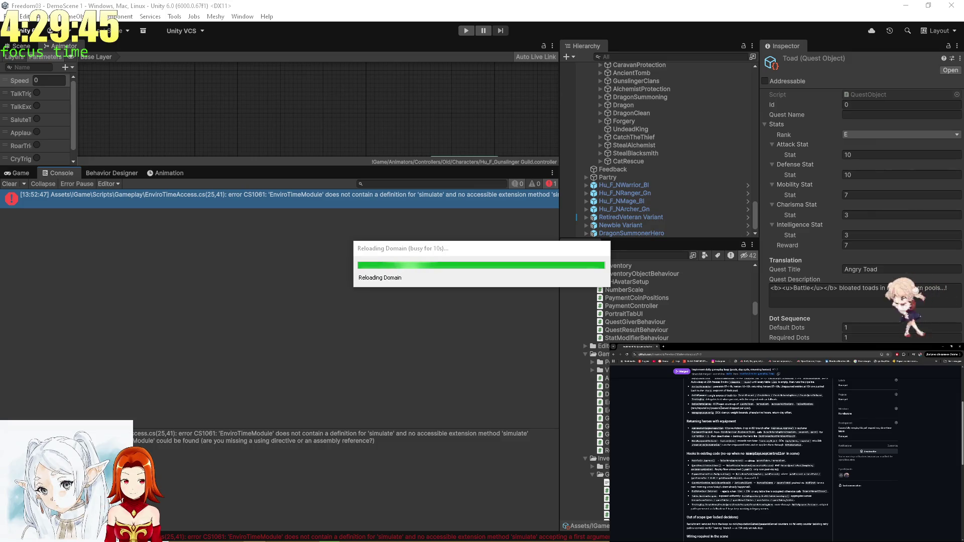
pyautogui.scroll(-2, 758, 452)
pyautogui.scroll(2, 758, 452)
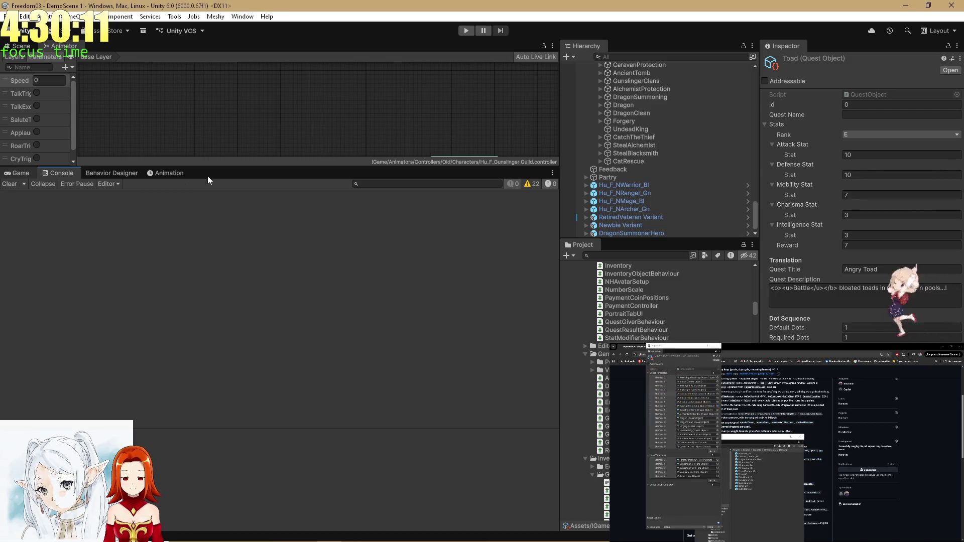
# - Show the tavern Game view, collapse QuestActivations, and select CoreSystems in the Hierarchy
pyautogui.click(18, 173)
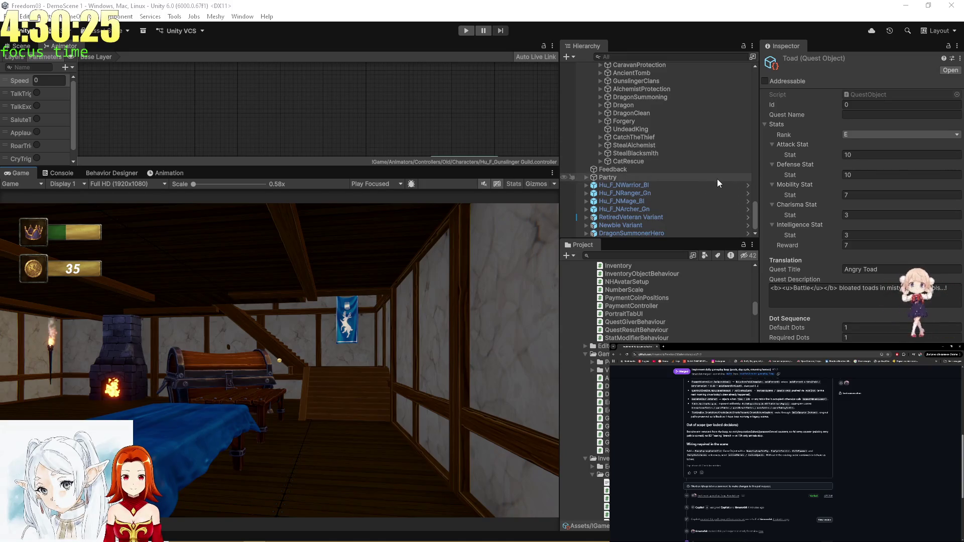
pyautogui.scroll(5, 614, 146)
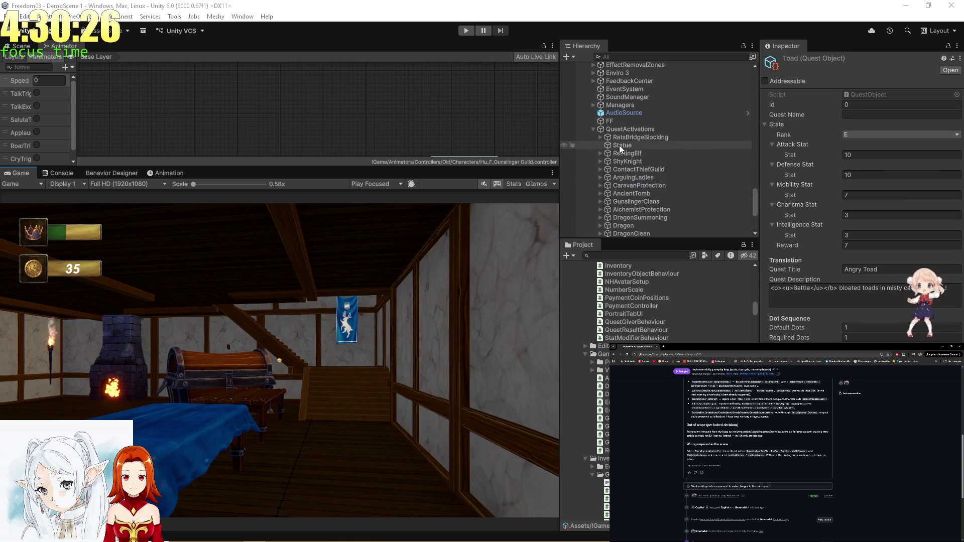
pyautogui.click(594, 130)
pyautogui.scroll(2, 602, 126)
pyautogui.click(617, 89)
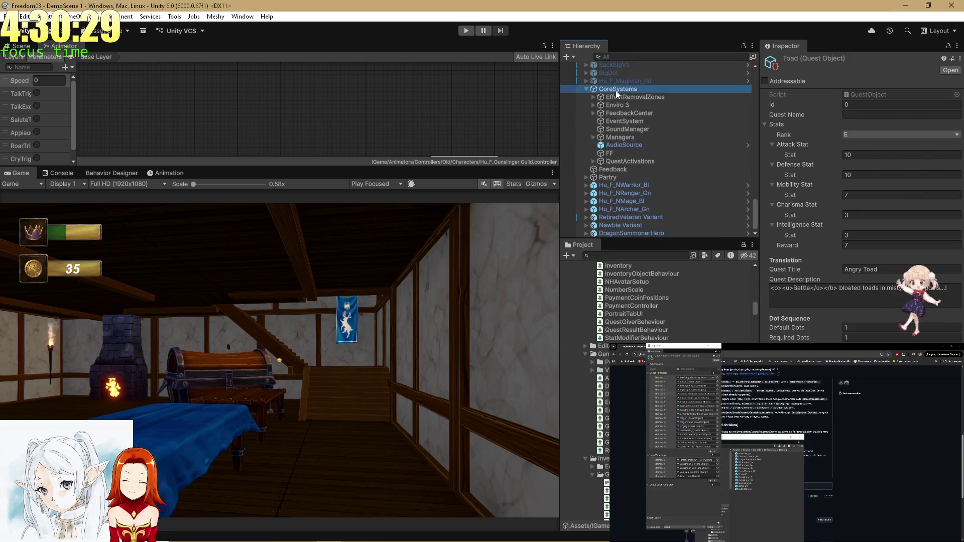
# - Create an empty child object named GameplayLoop under CoreSystems
pyautogui.rightClick(617, 92)
pyautogui.click(675, 259)
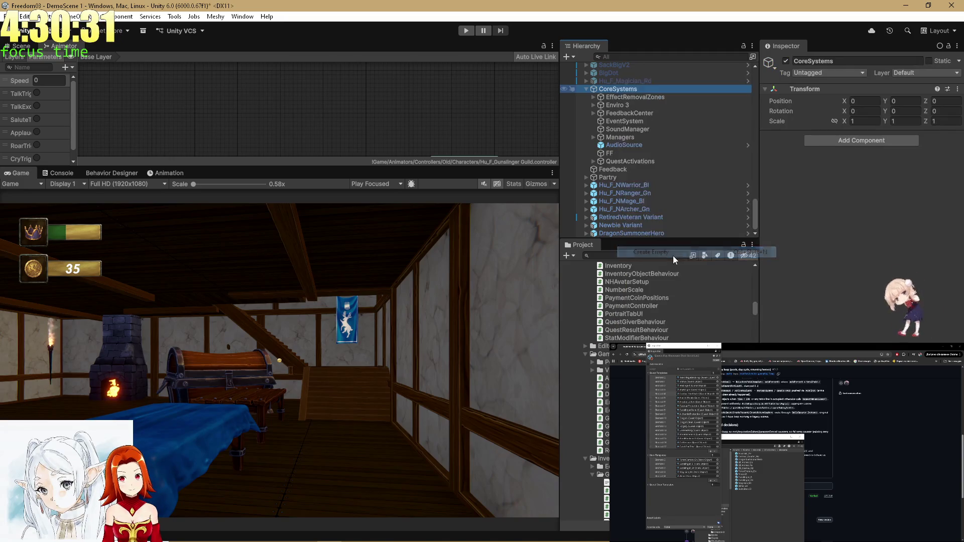
pyautogui.write('Gamep')
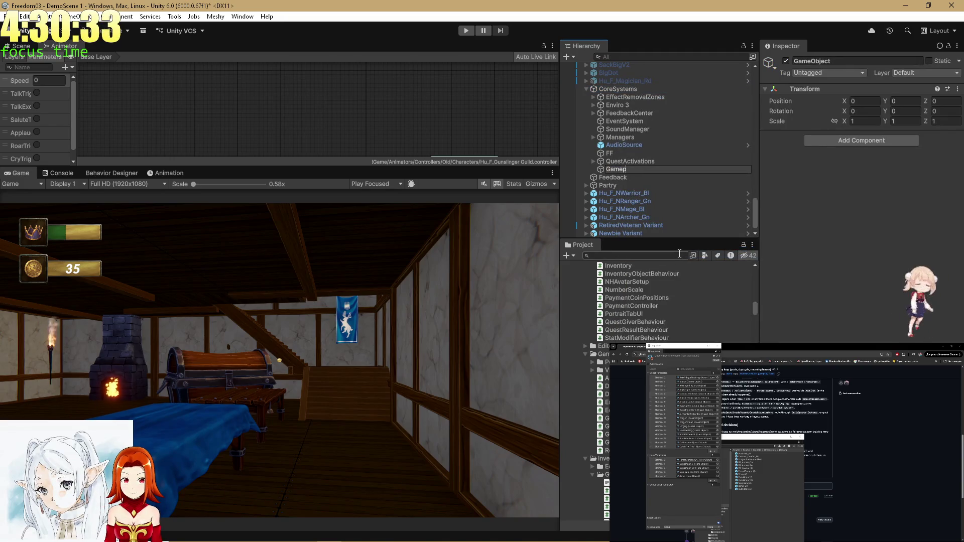
pyautogui.write('layLoop')
pyautogui.press('Return')
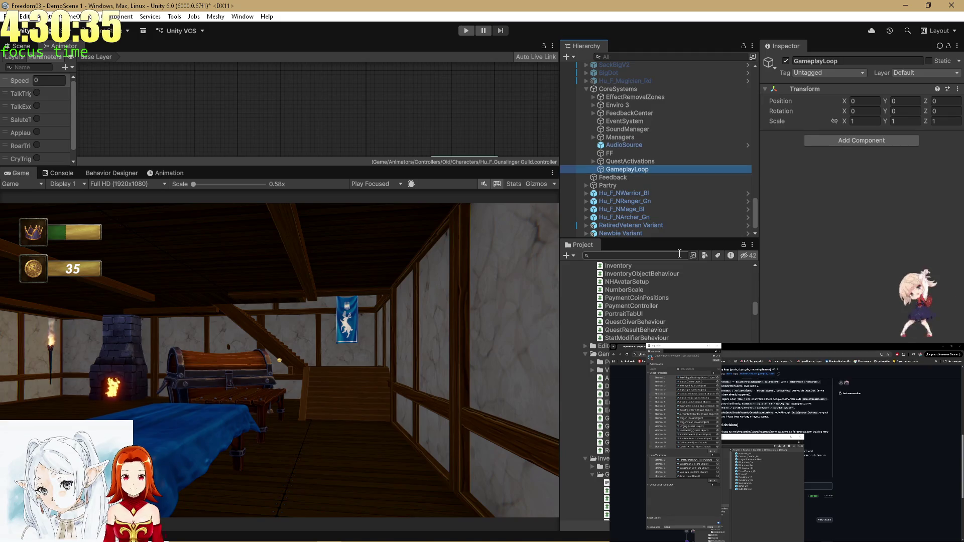
pyautogui.click(921, 438)
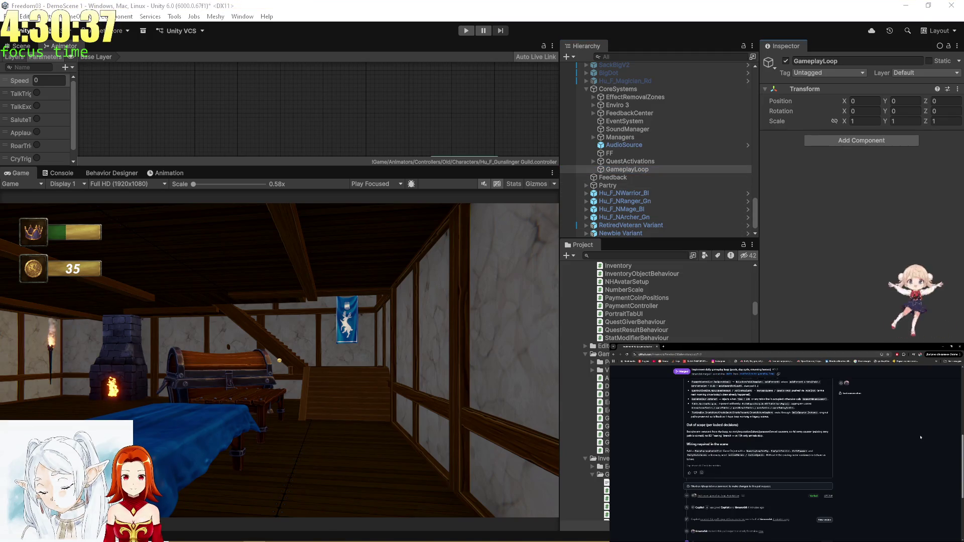
# - Add the Gameplay Loop Controller and Day Cycle Service components to GameplayLoop
pyautogui.click(835, 140)
pyautogui.write('Gameplay')
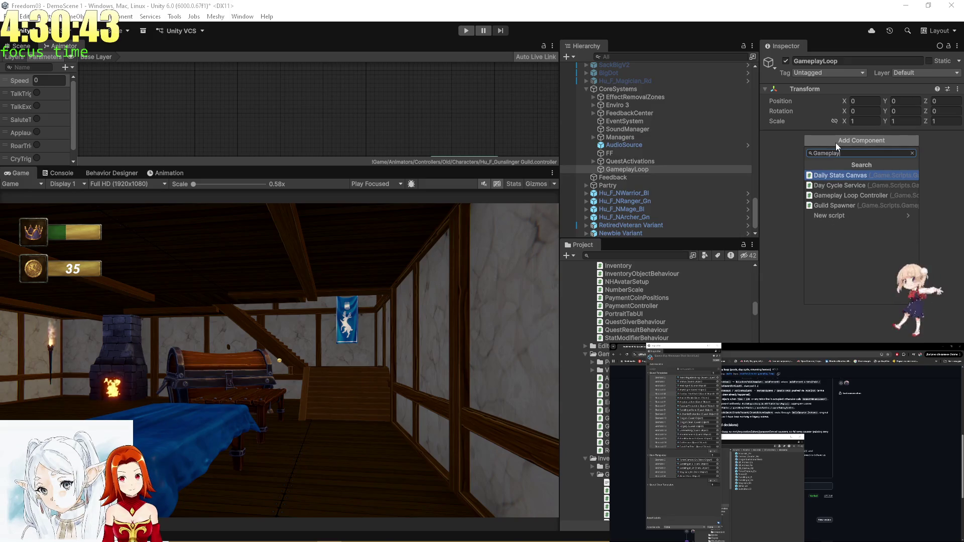
pyautogui.press('Down')
pyautogui.press('Down')
pyautogui.press('Return')
pyautogui.click(723, 465)
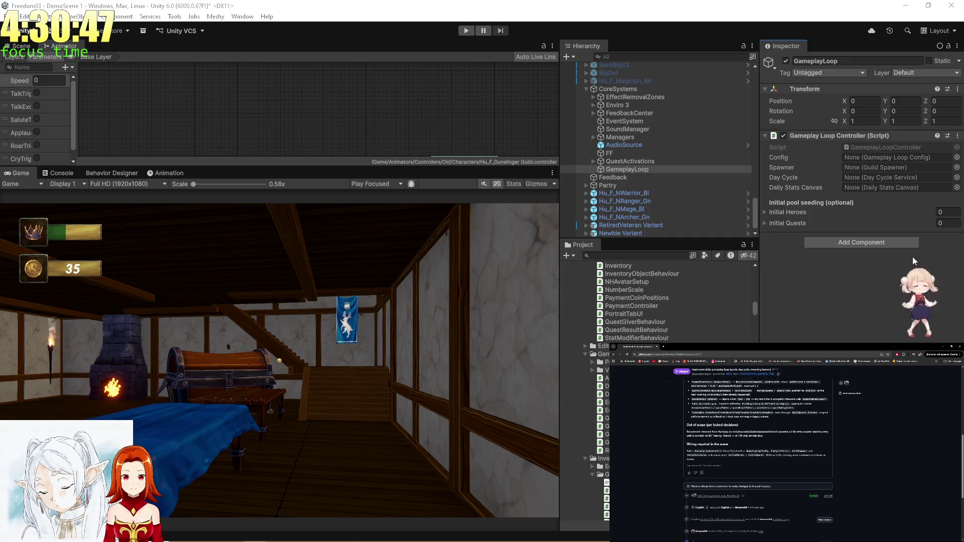
pyautogui.click(845, 243)
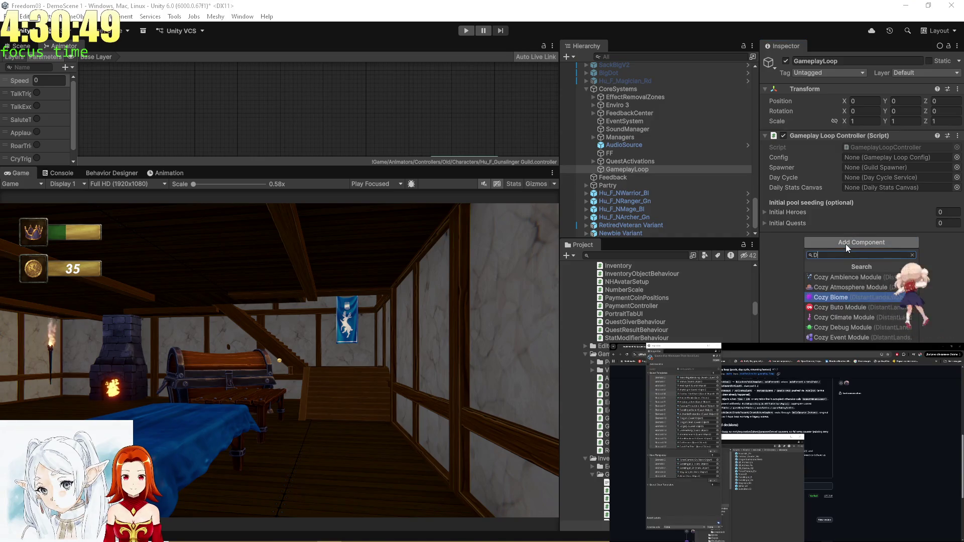
pyautogui.write('DayCy')
pyautogui.press('Return')
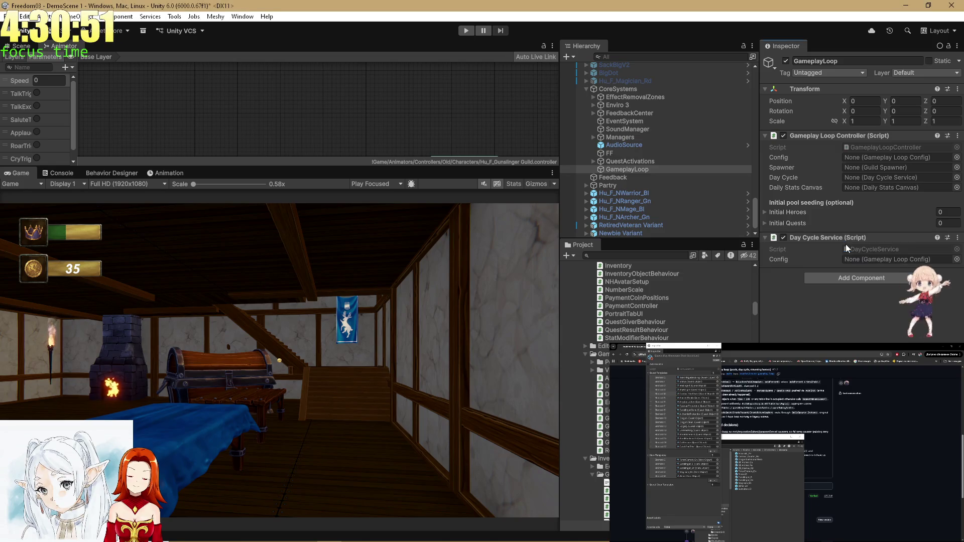
pyautogui.click(879, 479)
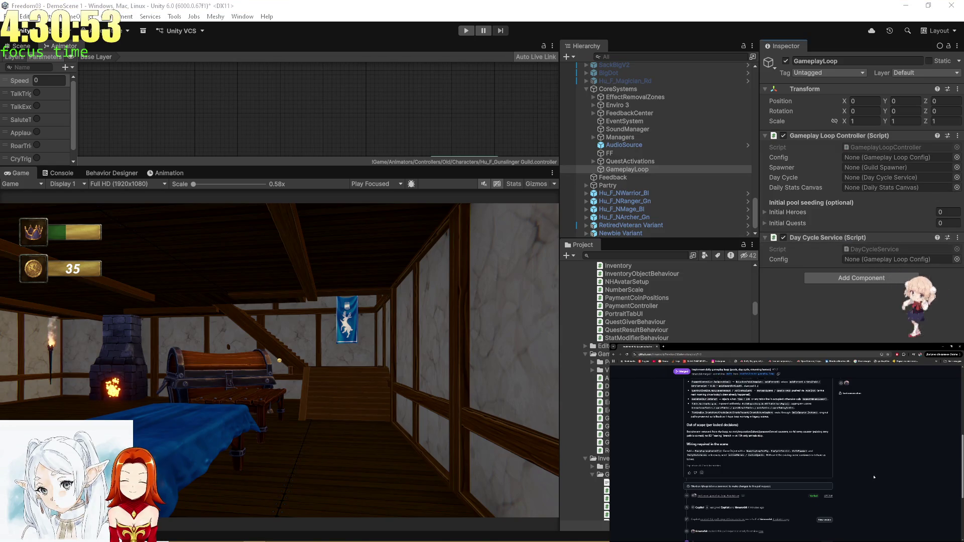
# - Add the Guild Spawner component, removing the mistakenly added Guild Storage
pyautogui.click(851, 277)
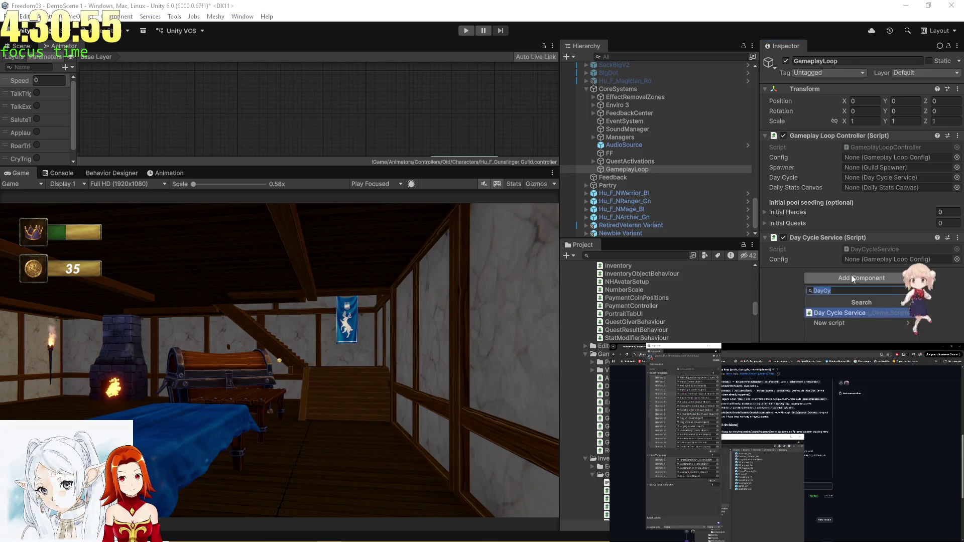
pyautogui.write('GuildS')
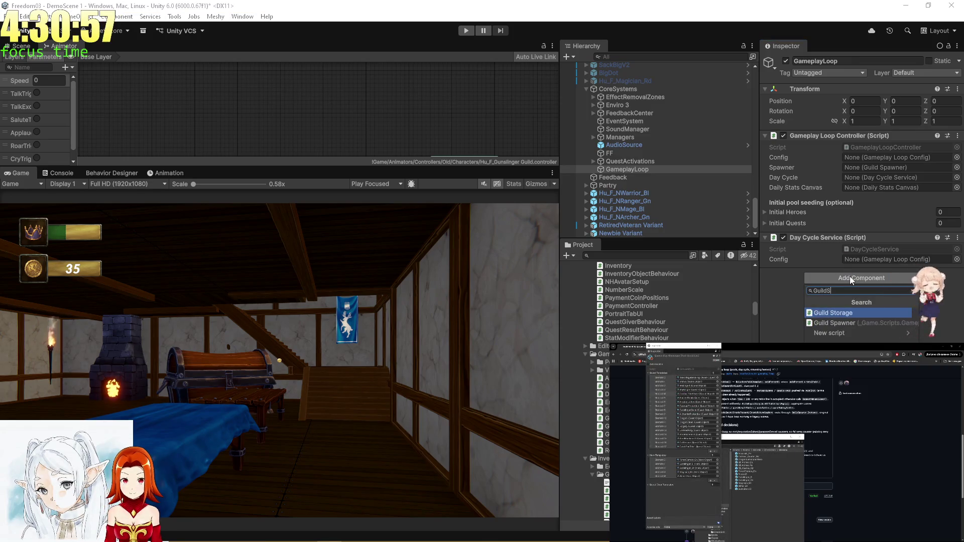
pyautogui.press('Return')
pyautogui.rightClick(851, 276)
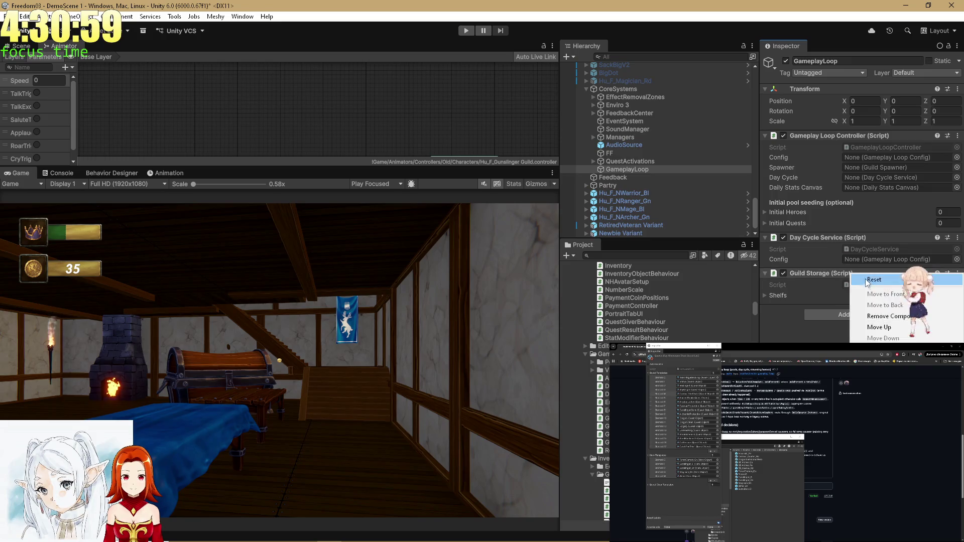
pyautogui.click(874, 296)
pyautogui.click(860, 278)
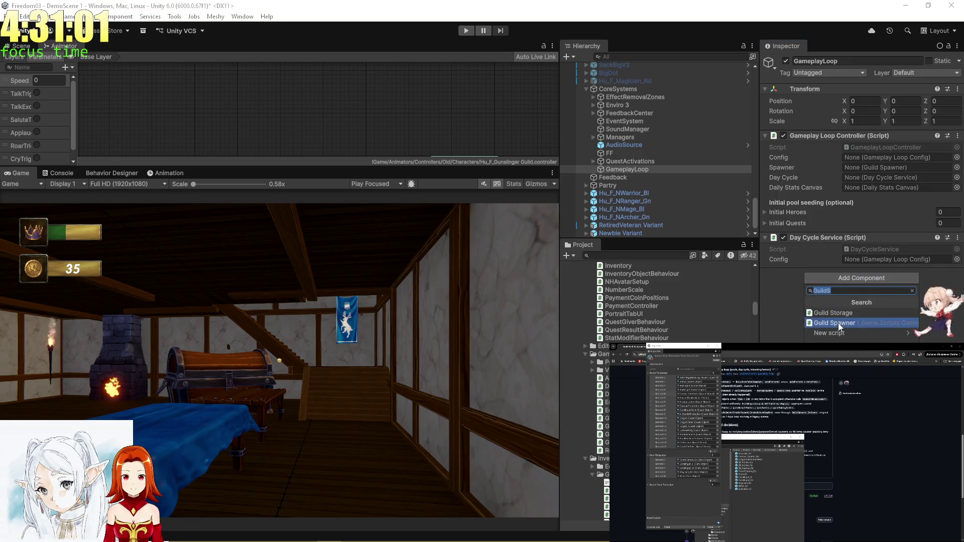
pyautogui.press('Return')
pyautogui.click(849, 450)
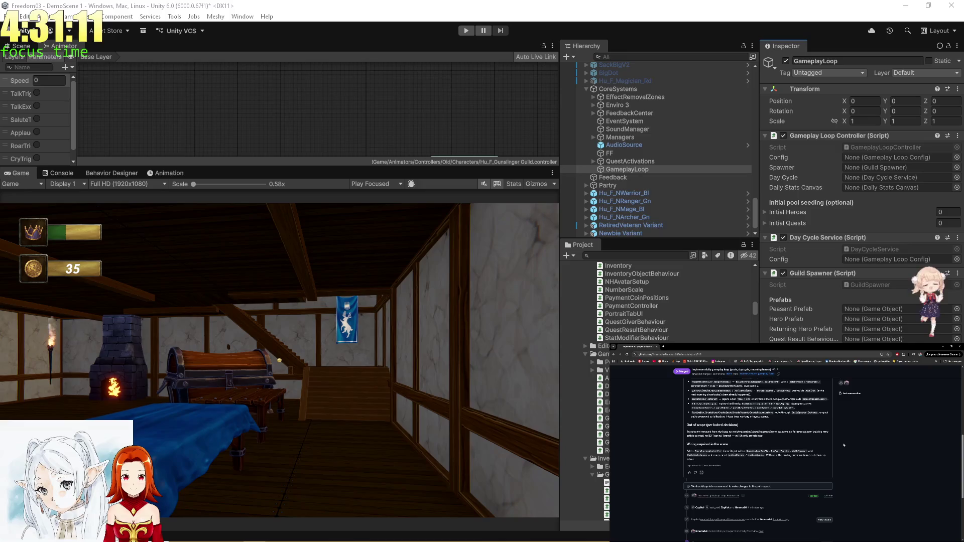
pyautogui.scroll(5, 722, 170)
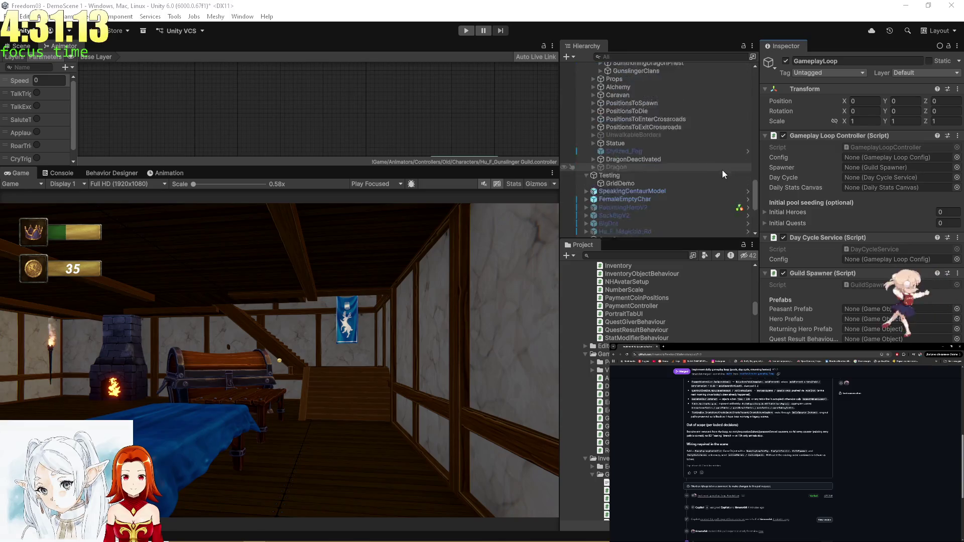
# - Move Testing into CoreSystems and collapse it to hide GridDemo
pyautogui.scroll(-3, 623, 150)
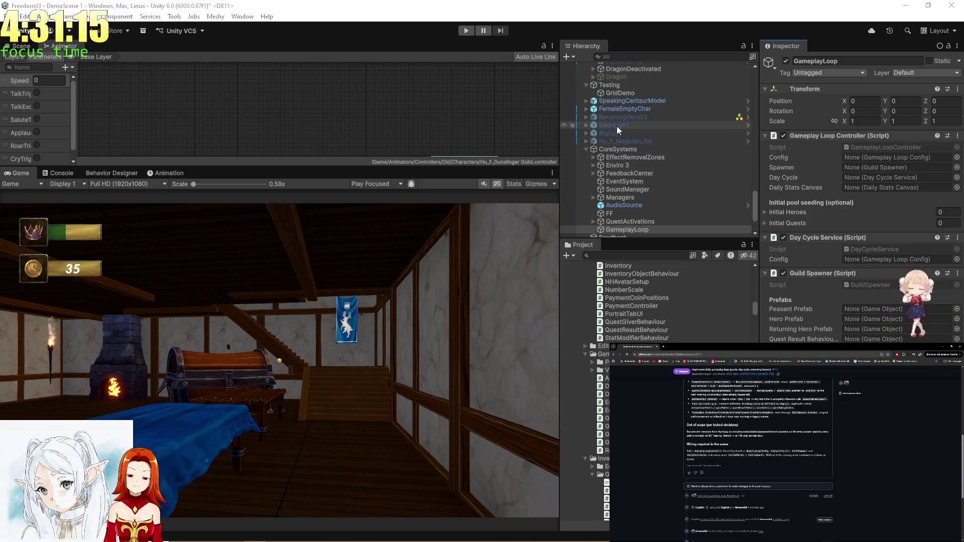
pyautogui.moveTo(610, 90)
pyautogui.mouseDown()
pyautogui.moveTo(622, 150)
pyautogui.moveTo(613, 149)
pyautogui.mouseUp()
pyautogui.press('Left')
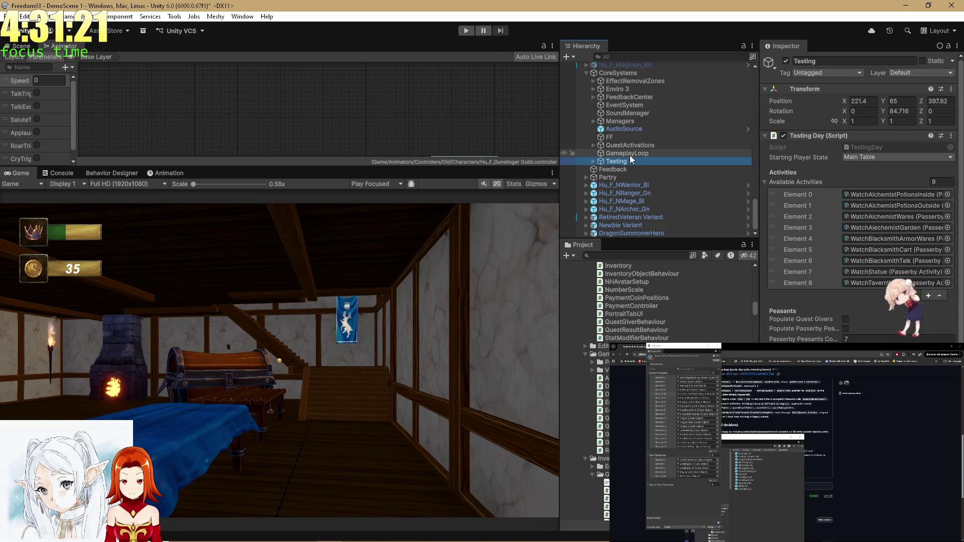
# - Compare Testing's prefab settings in a second inspector against GameplayLoop's components
pyautogui.scroll(-4, 853, 226)
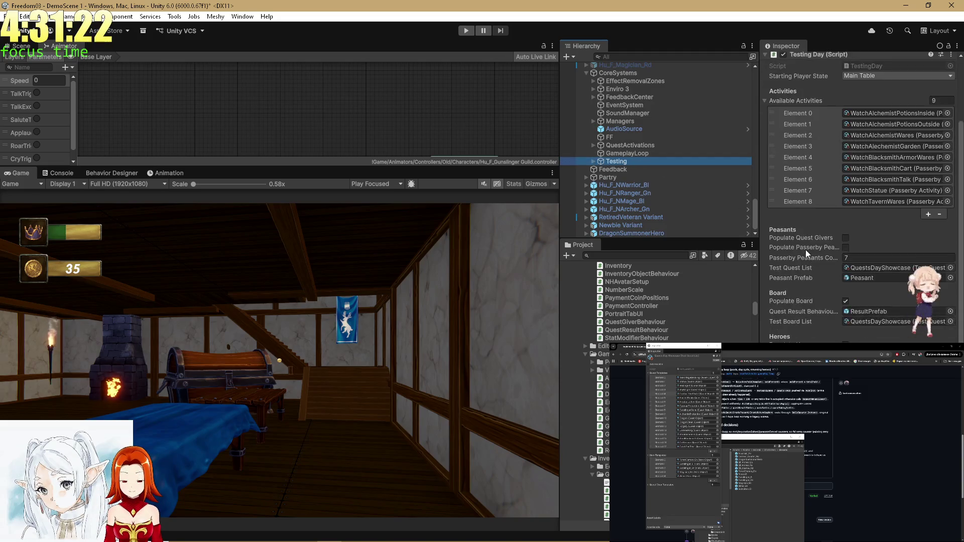
pyautogui.click(642, 155)
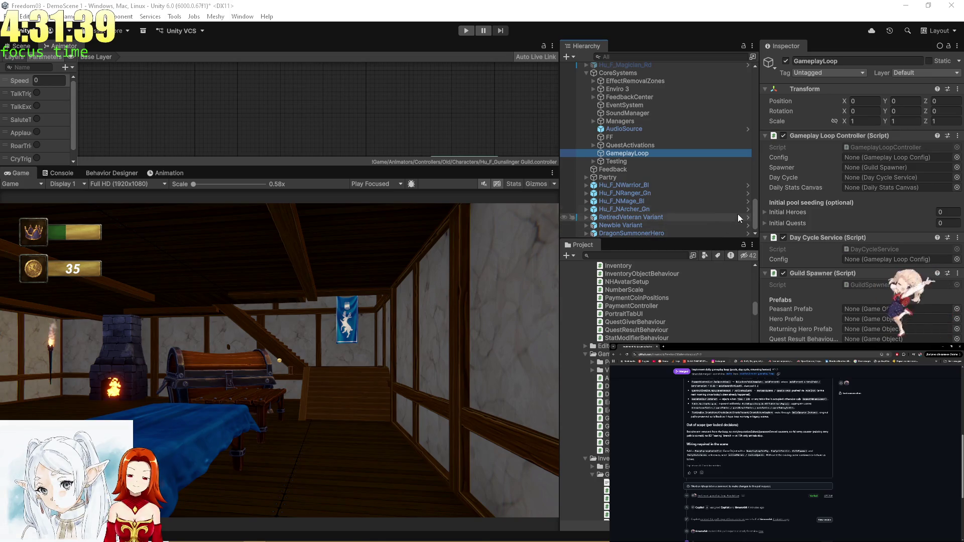
pyautogui.click(663, 162)
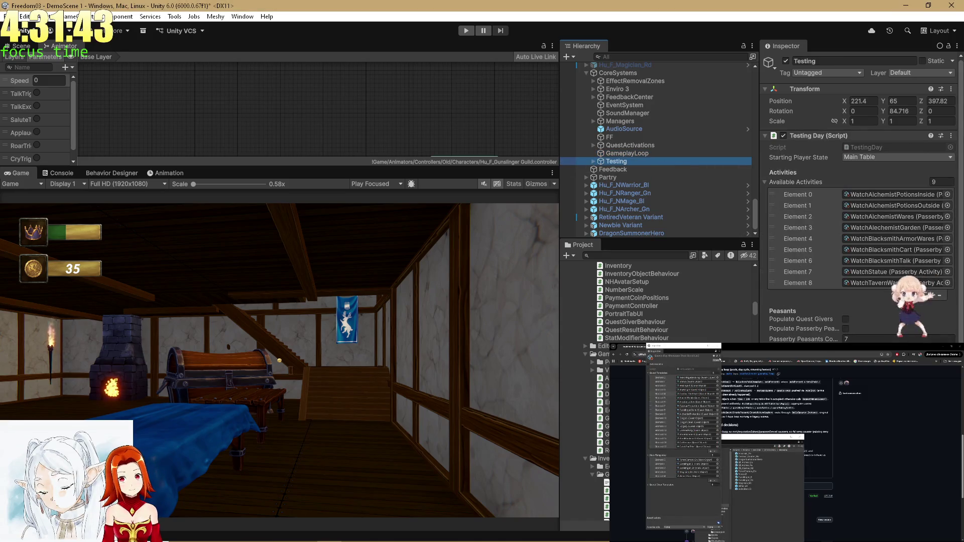
pyautogui.click(716, 351)
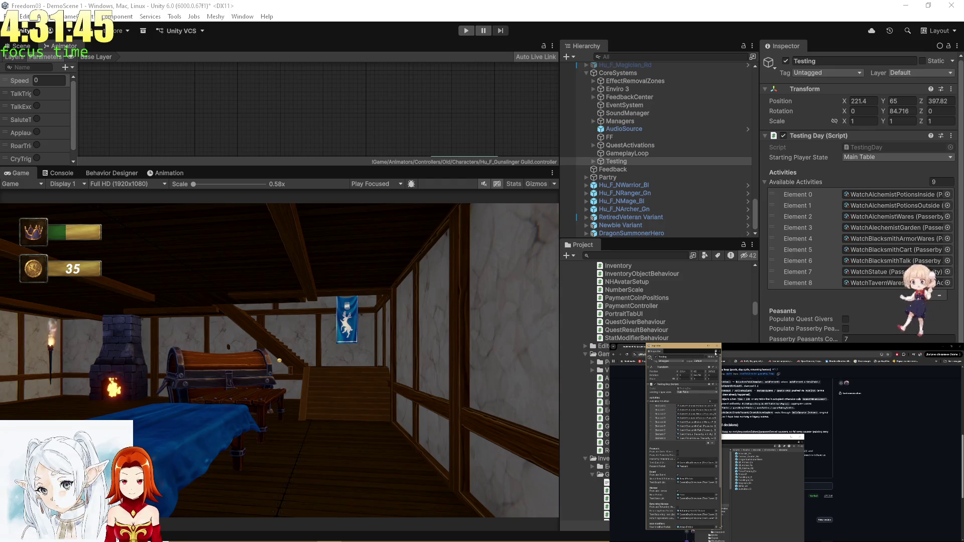
pyautogui.scroll(-5, 682, 427)
pyautogui.click(625, 154)
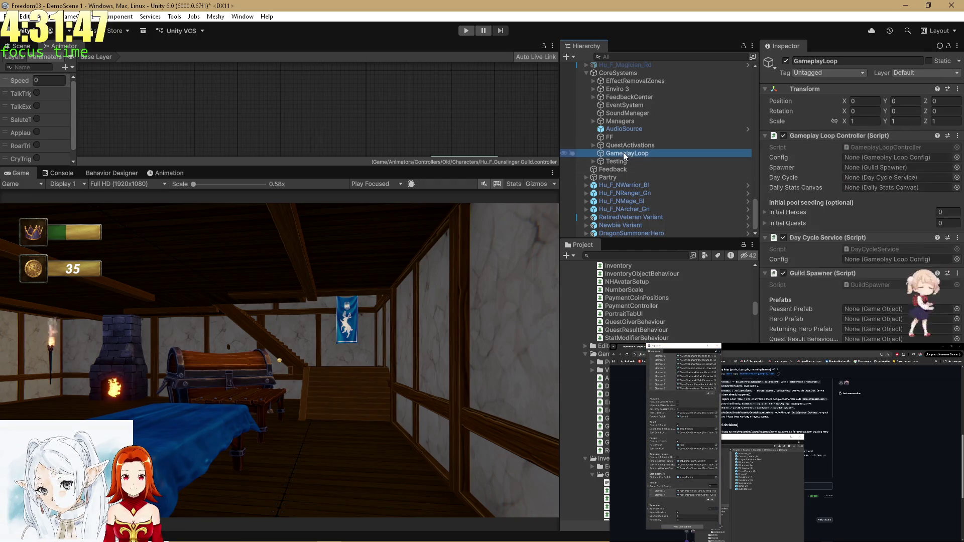
# - Assign Peasant, ResultPrefab and Hero to Guild Spawner's Peasant Prefab, Quest Result Behaviour and Hero Prefab
pyautogui.click(698, 417)
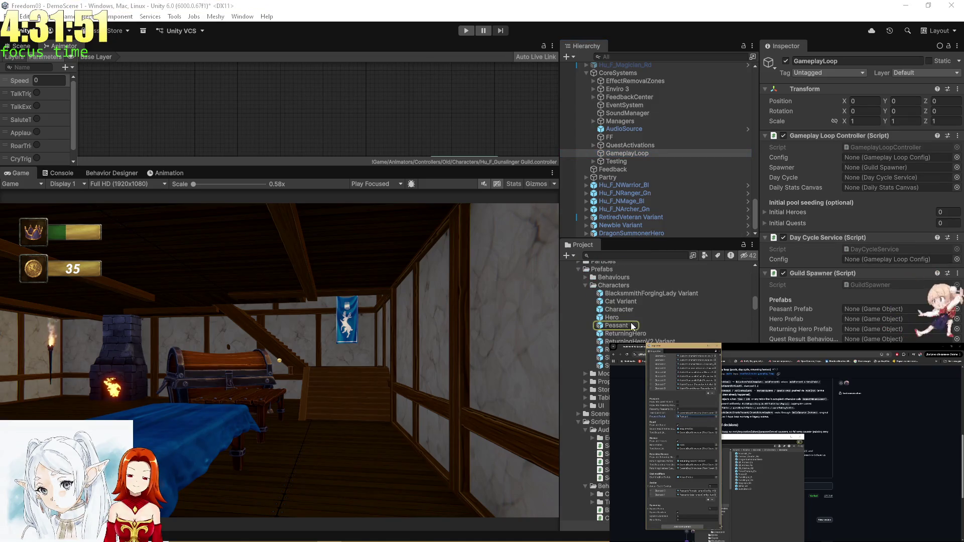
pyautogui.moveTo(619, 326); pyautogui.dragTo(870, 309)
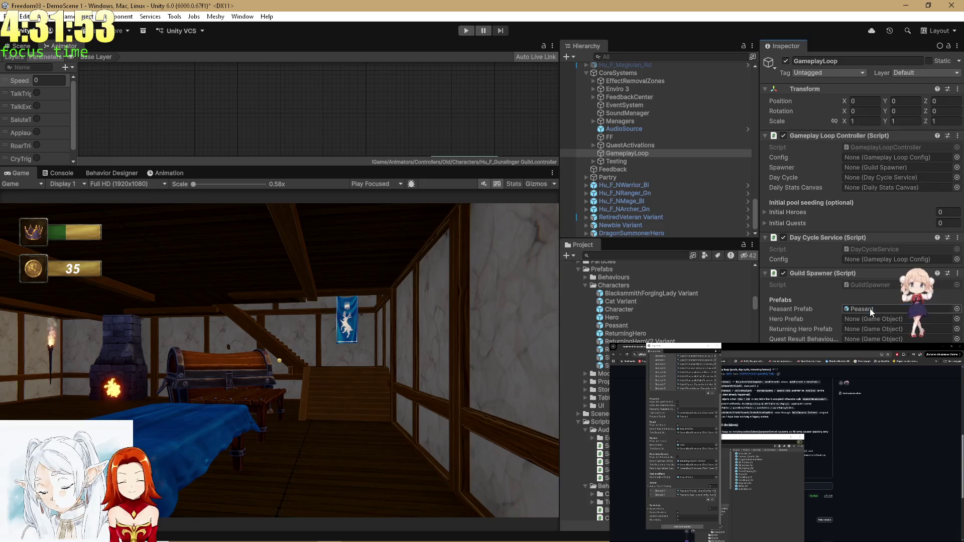
pyautogui.click(696, 428)
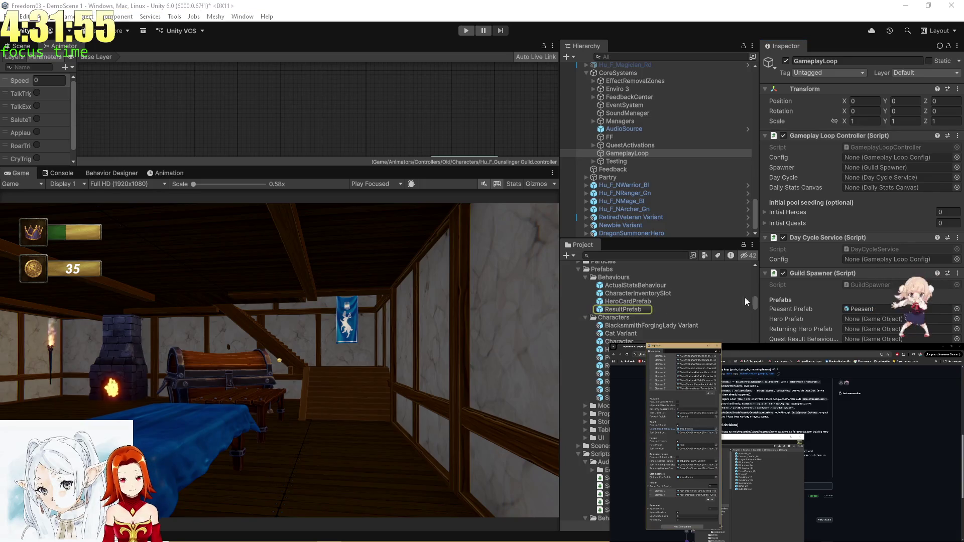
pyautogui.moveTo(635, 310)
pyautogui.mouseDown()
pyautogui.moveTo(872, 329)
pyautogui.moveTo(873, 341)
pyautogui.mouseUp()
pyautogui.moveTo(606, 349); pyautogui.dragTo(869, 316)
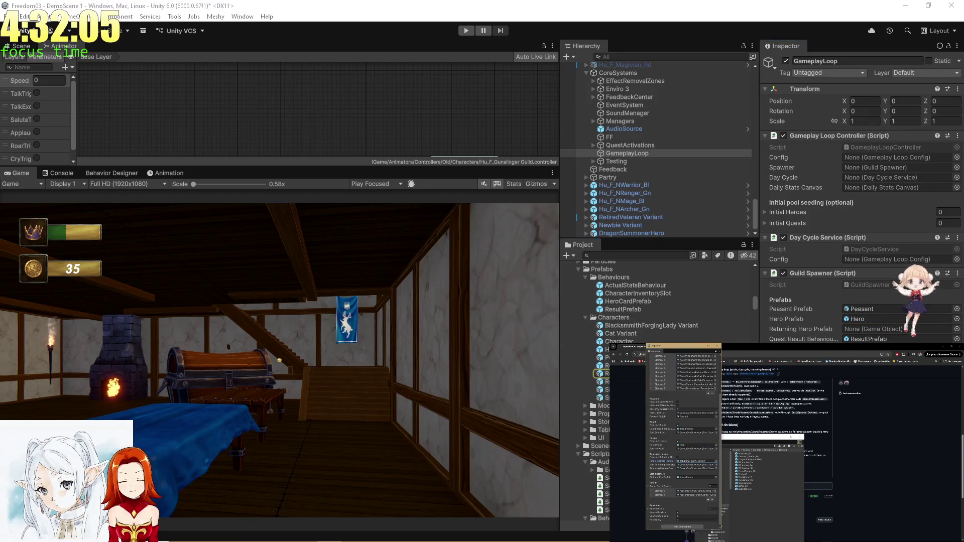
pyautogui.doubleClick(866, 283)
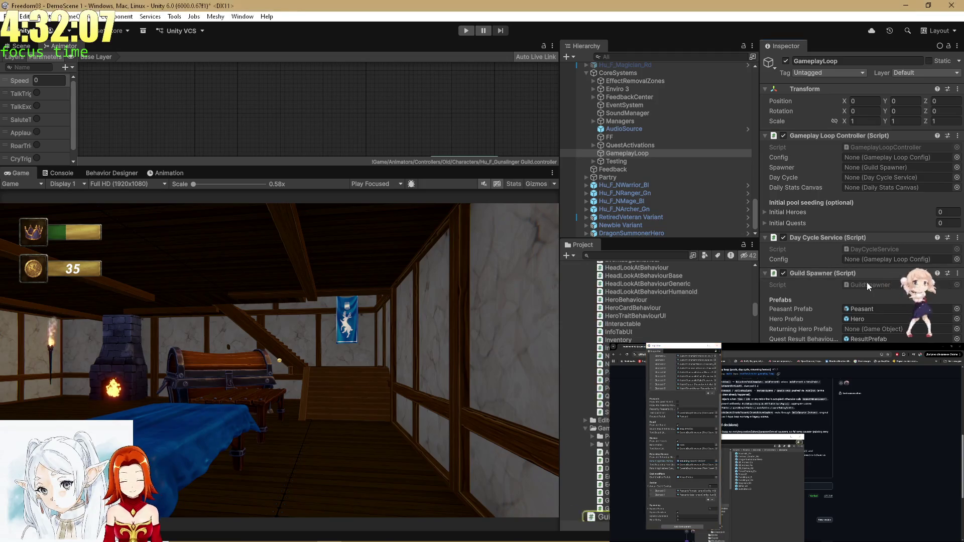
# - Find usages of GuildSpawner's returning-hero creation method, jump to one, and return to GuildSpawner.cs
pyautogui.scroll(-10, 788, 440)
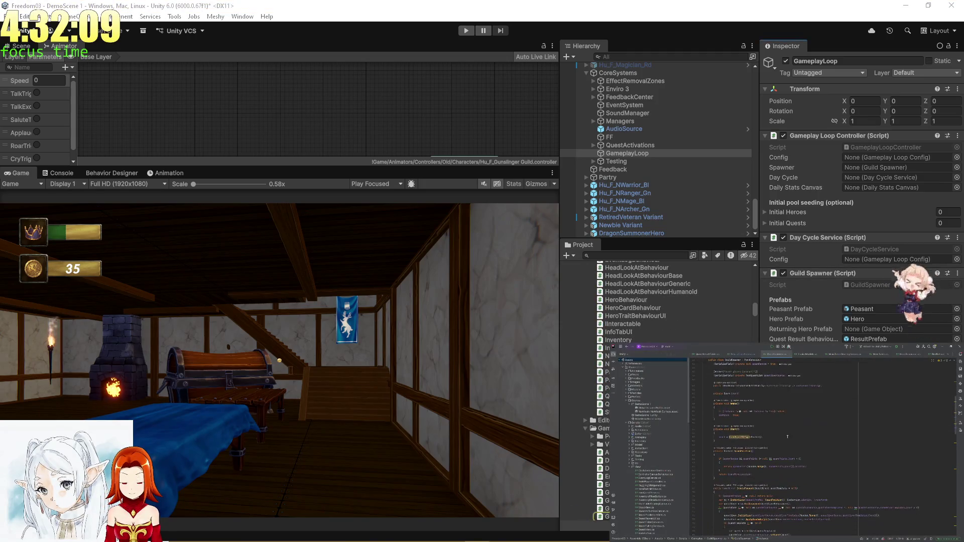
pyautogui.scroll(-8, 786, 434)
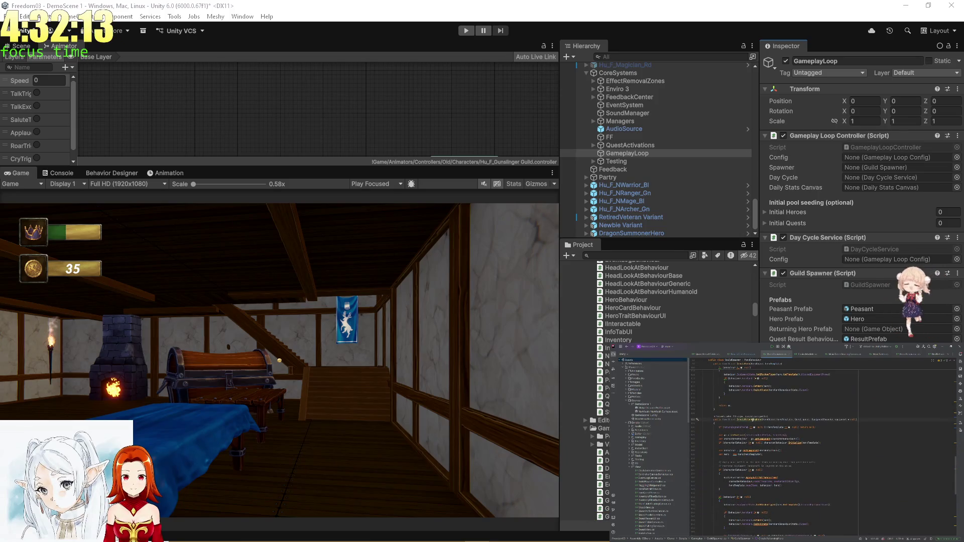
pyautogui.keyDown('ctrl'); pyautogui.click(741, 419); pyautogui.keyUp('ctrl')
pyautogui.press('Down')
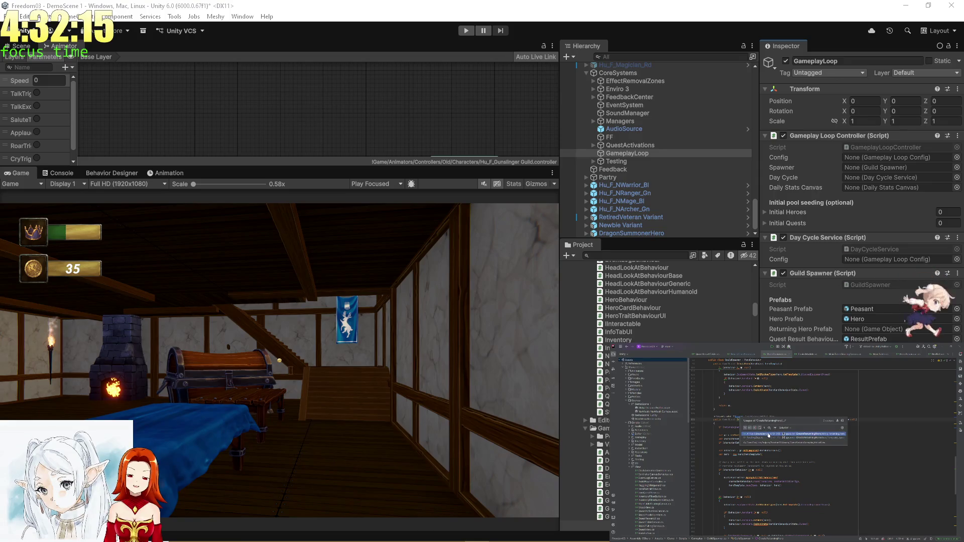
pyautogui.press('Return')
pyautogui.hotkey('ctrl', '-')
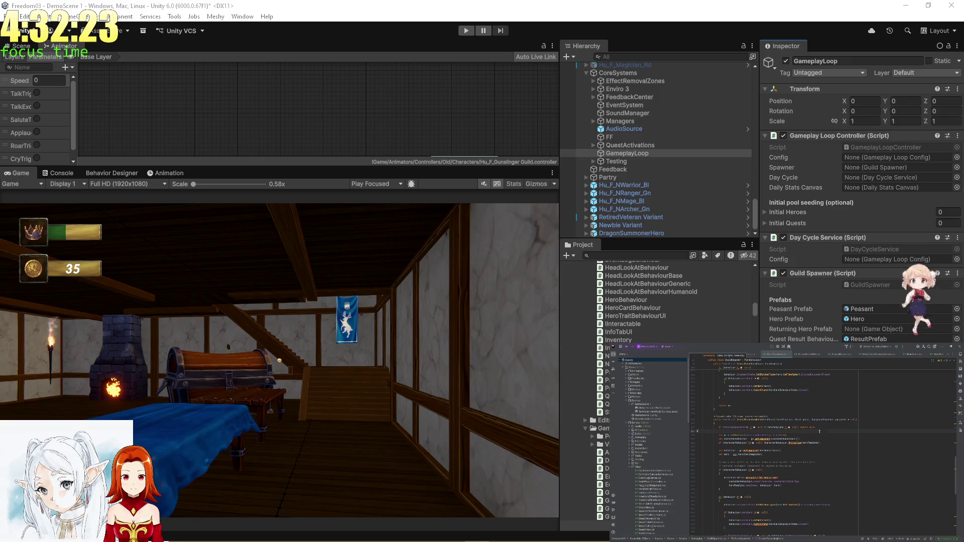
pyautogui.click(827, 441)
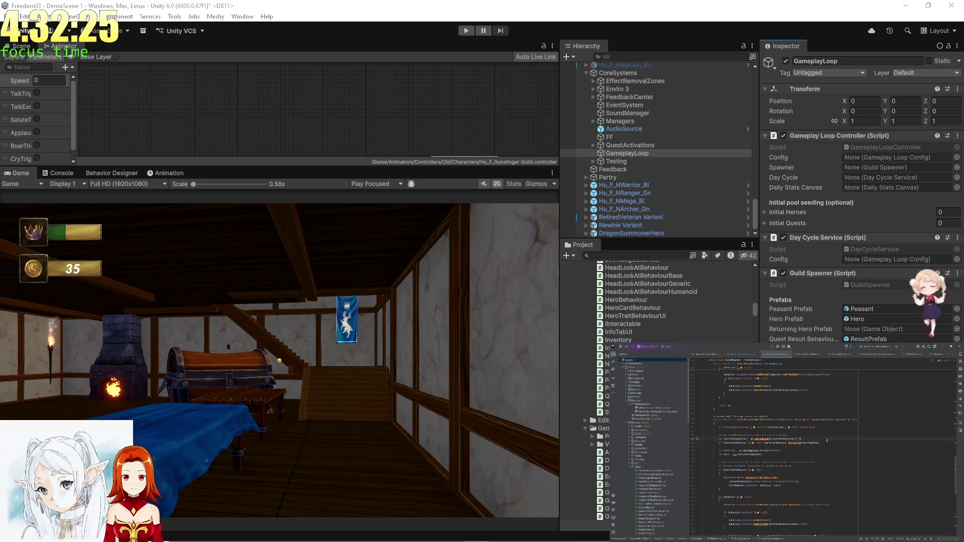
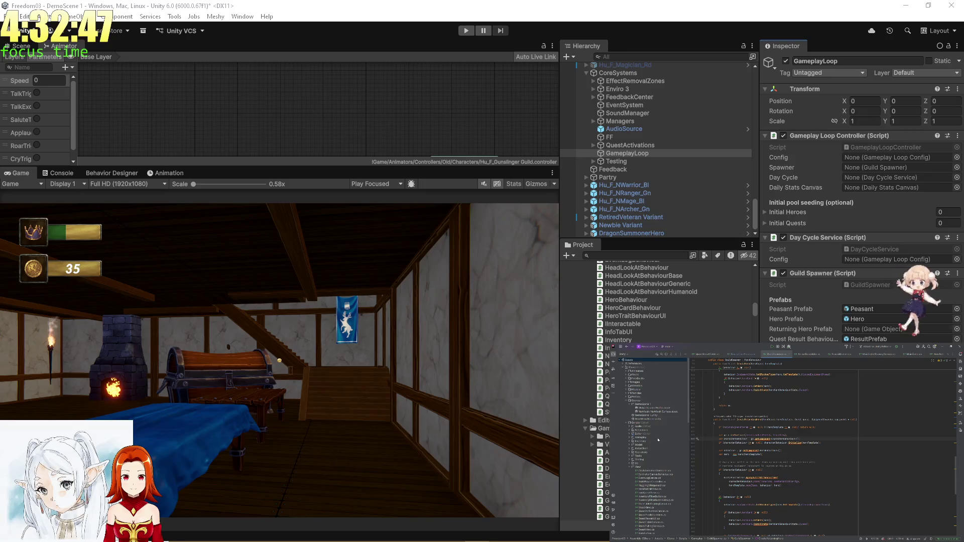
# - Find and open the Guild Spawner's Hero prefab, then return to the Scene view
pyautogui.click(887, 319)
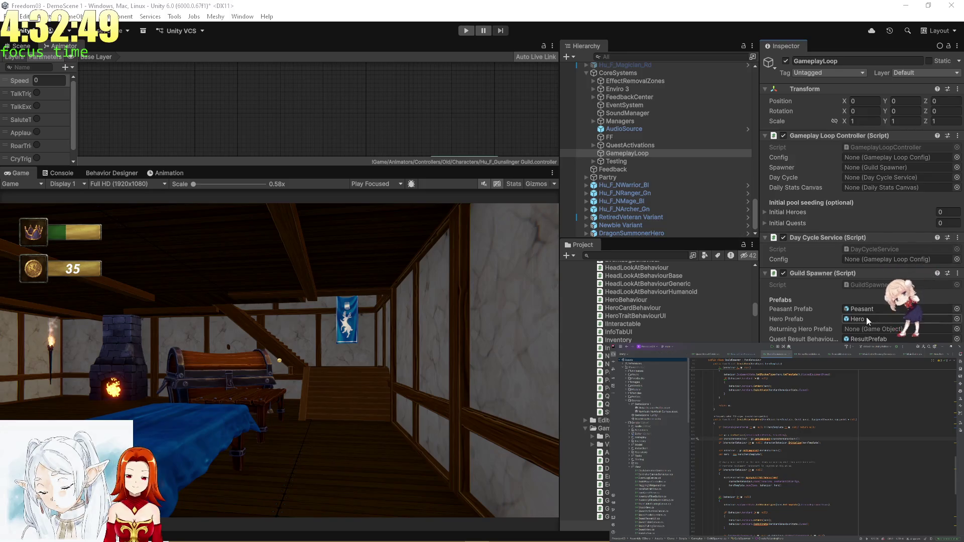
pyautogui.click(605, 355)
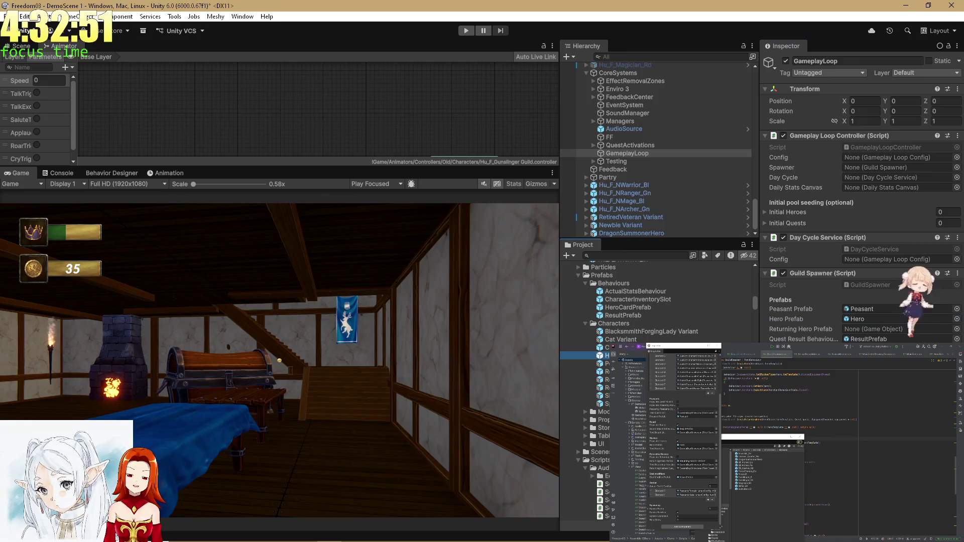
pyautogui.doubleClick(606, 355)
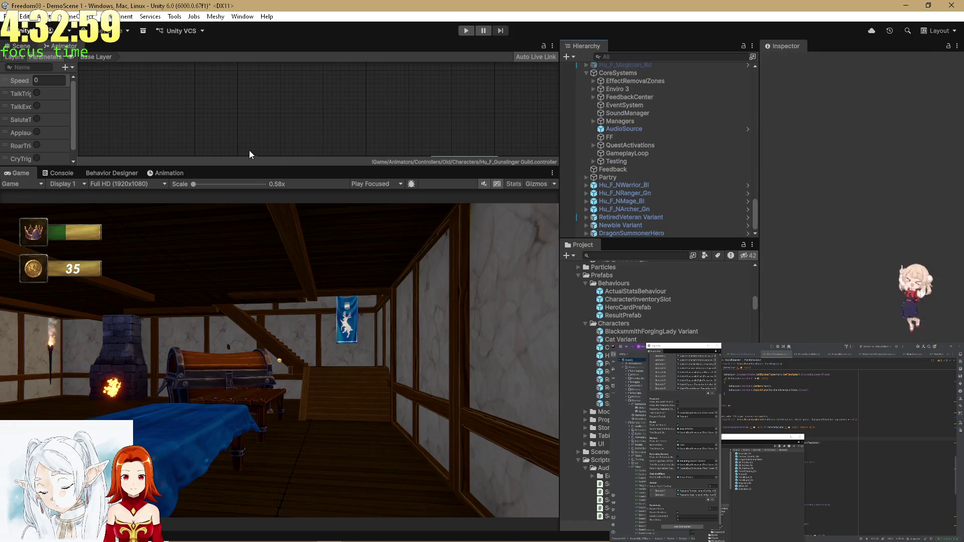
pyautogui.hotkey('ctrl', '1')
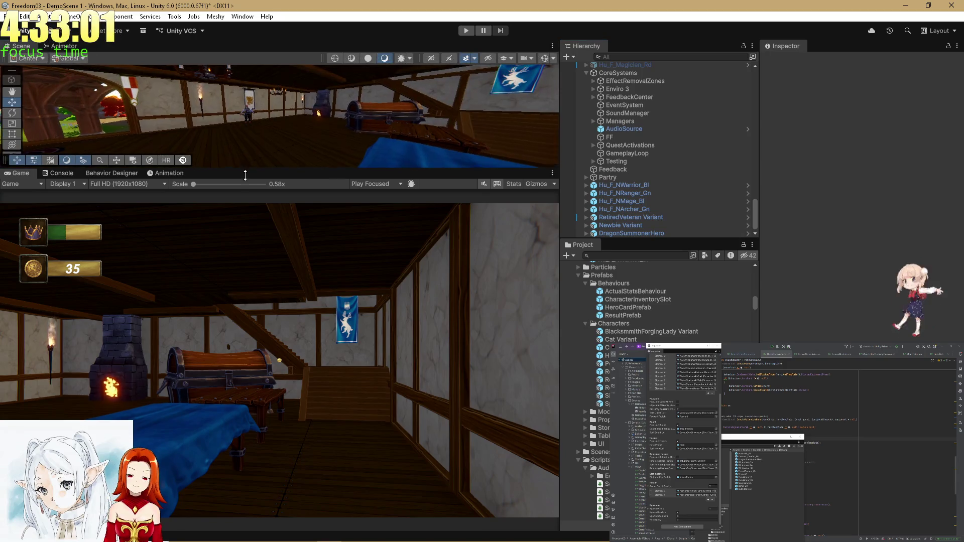
# - Enlarge the Scene view and drop a Hero prefab instance into the tavern
pyautogui.moveTo(245, 172); pyautogui.dragTo(235, 242)
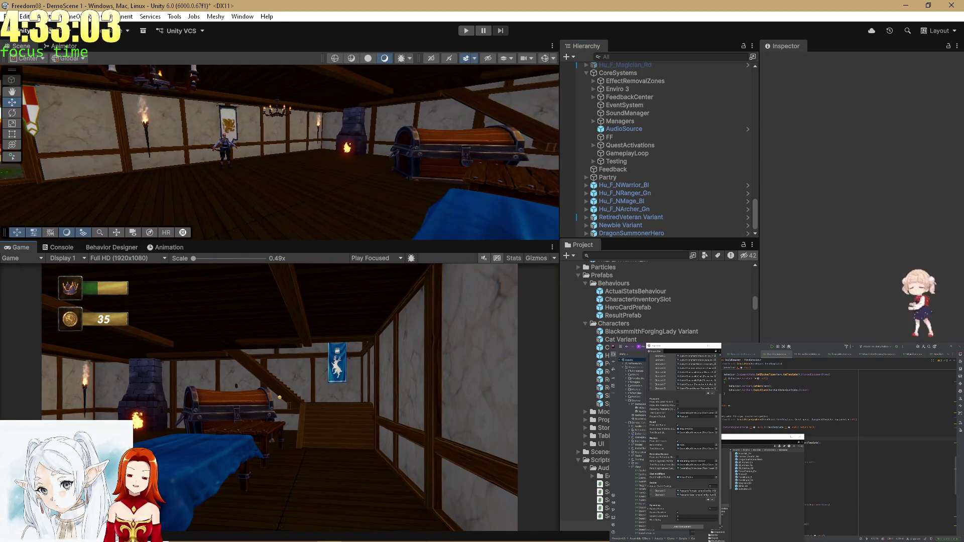
pyautogui.moveTo(602, 355); pyautogui.dragTo(254, 215)
pyautogui.keyDown('alt'); pyautogui.moveTo(397, 166); pyautogui.dragTo(307, 168); pyautogui.keyUp('alt')
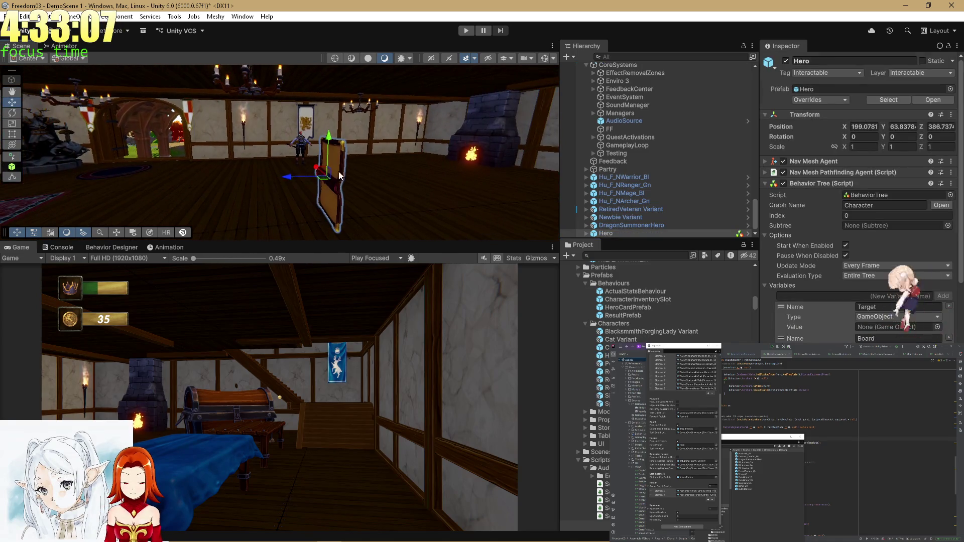
pyautogui.click(627, 233)
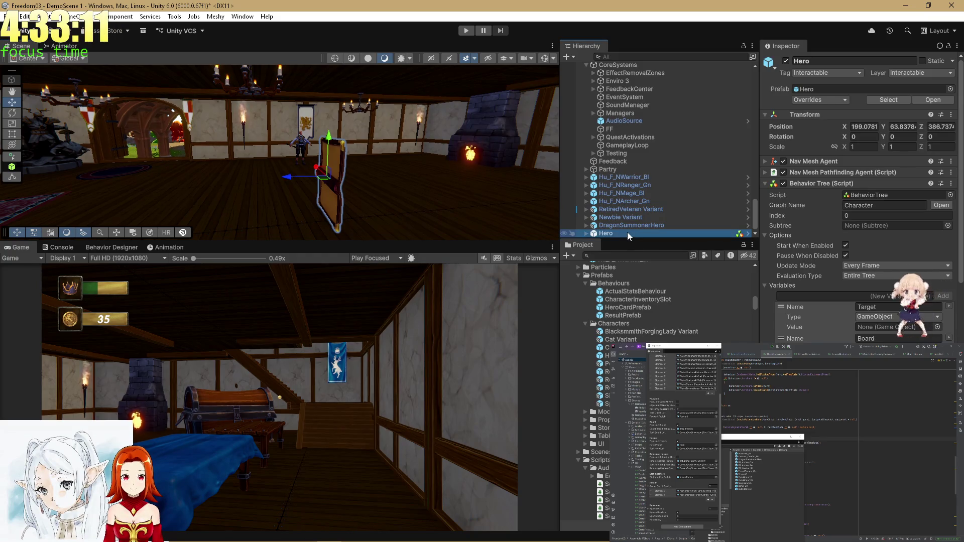
pyautogui.moveTo(617, 232)
pyautogui.mouseDown()
pyautogui.moveTo(626, 303)
pyautogui.moveTo(609, 235)
pyautogui.mouseUp()
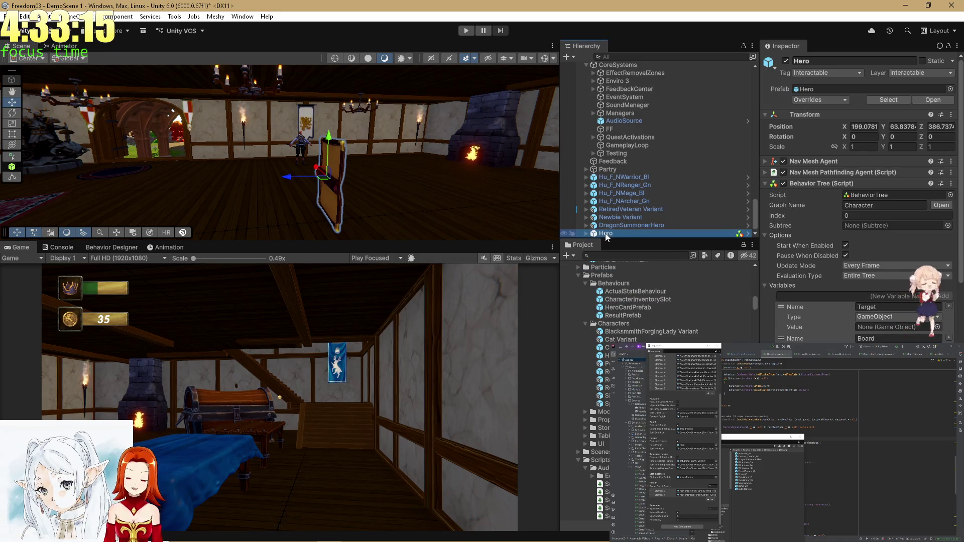
# - Rename the new Hero object to ReturningHeroV3
pyautogui.rightClick(606, 234)
pyautogui.click(642, 121)
pyautogui.write('Ret')
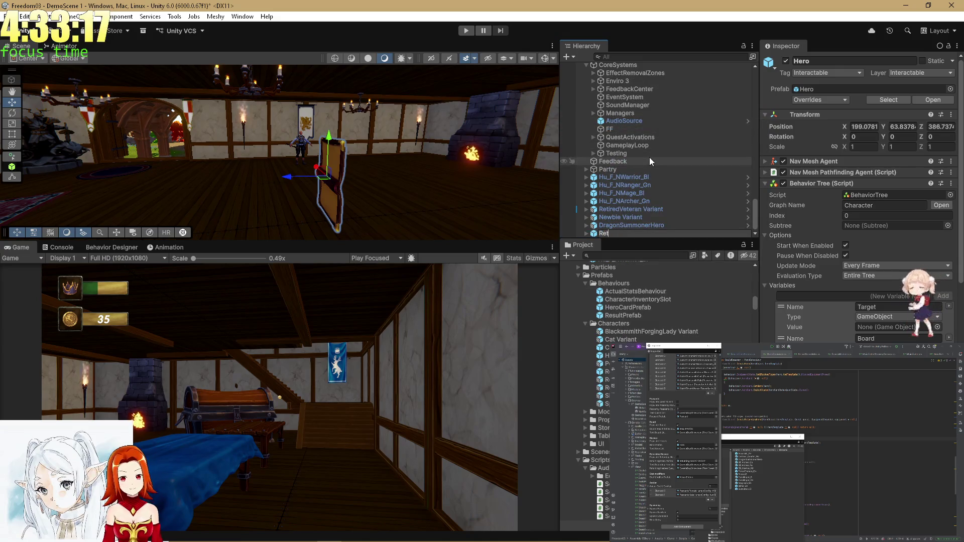
pyautogui.write('urningHeroV')
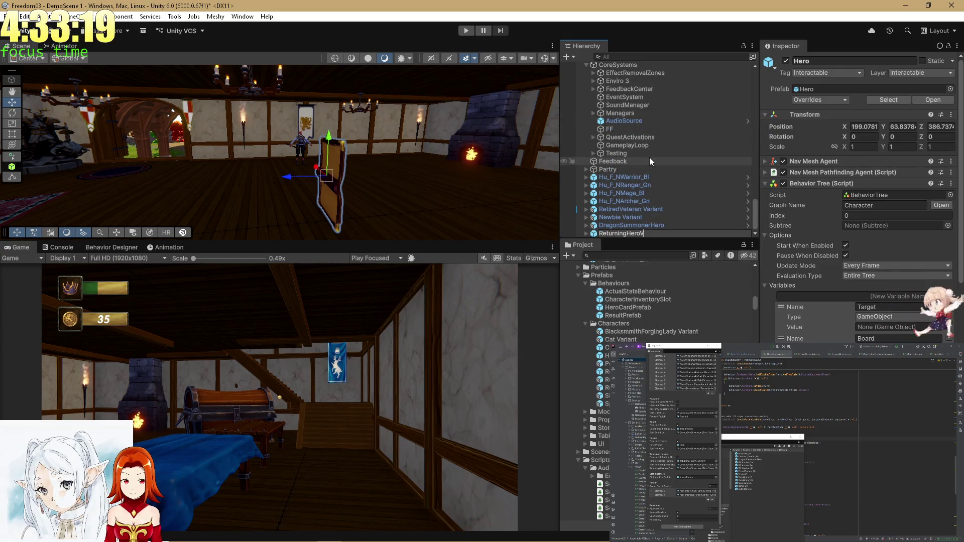
pyautogui.write('3')
pyautogui.press('Return')
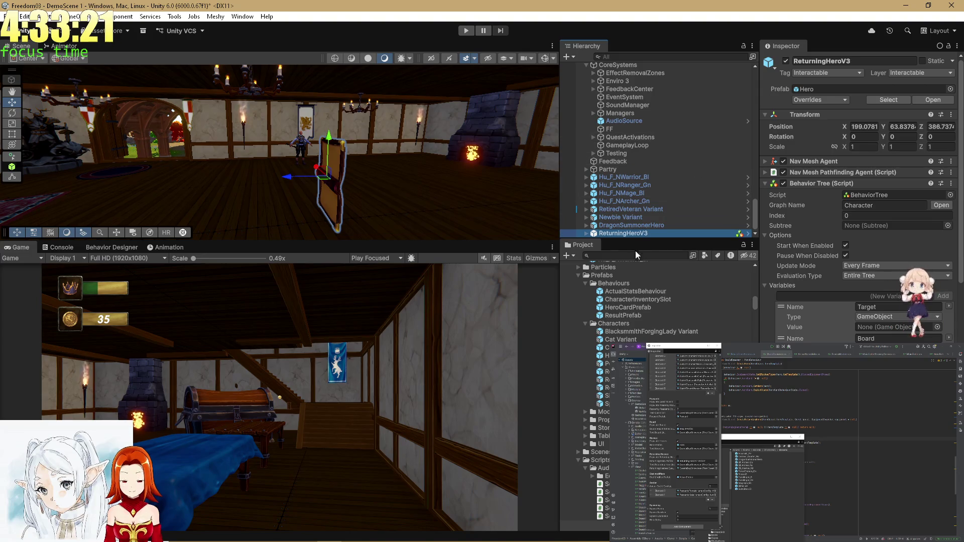
# - Save ReturningHeroV3 to Characters as a Hero Prefab Variant and open its Character behaviour tree
pyautogui.moveTo(617, 234); pyautogui.dragTo(613, 326)
pyautogui.click(510, 297)
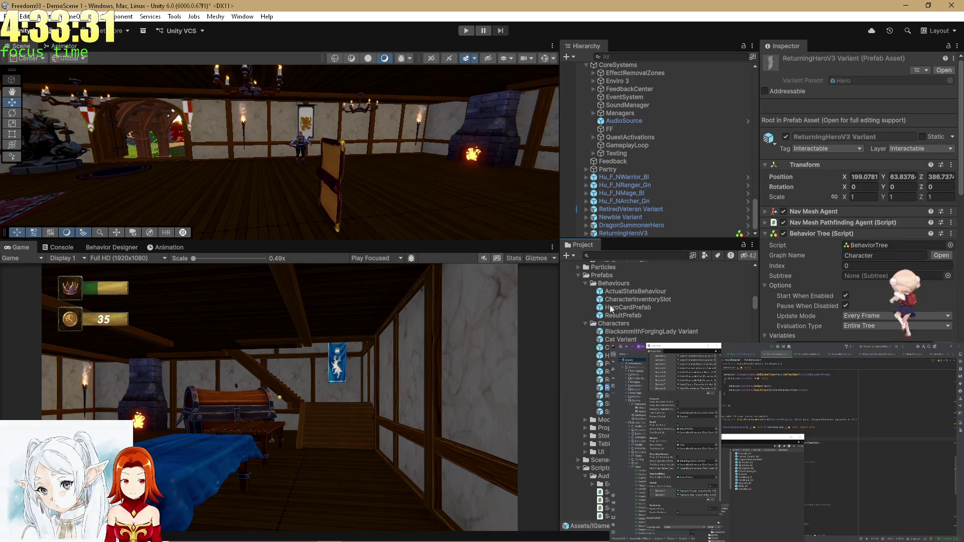
pyautogui.click(610, 234)
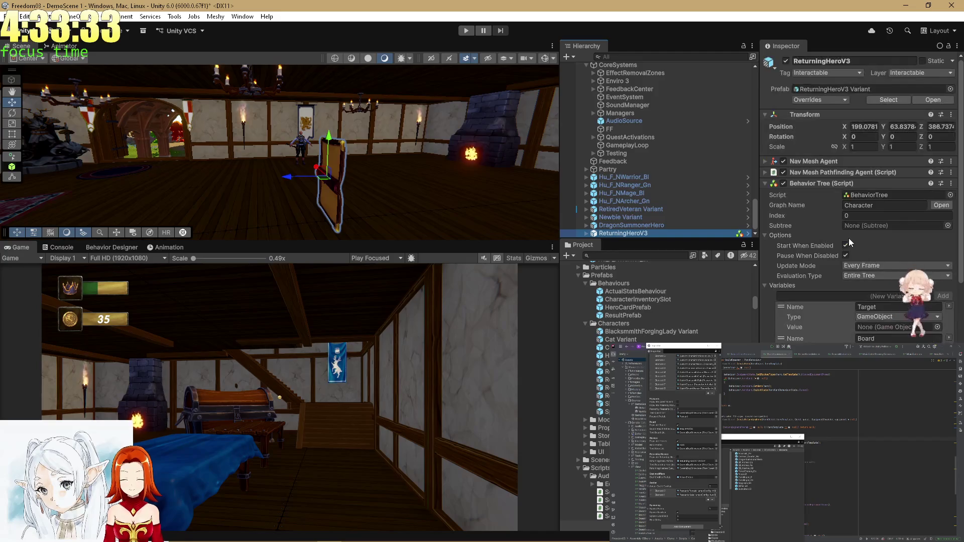
pyautogui.rightClick(822, 183)
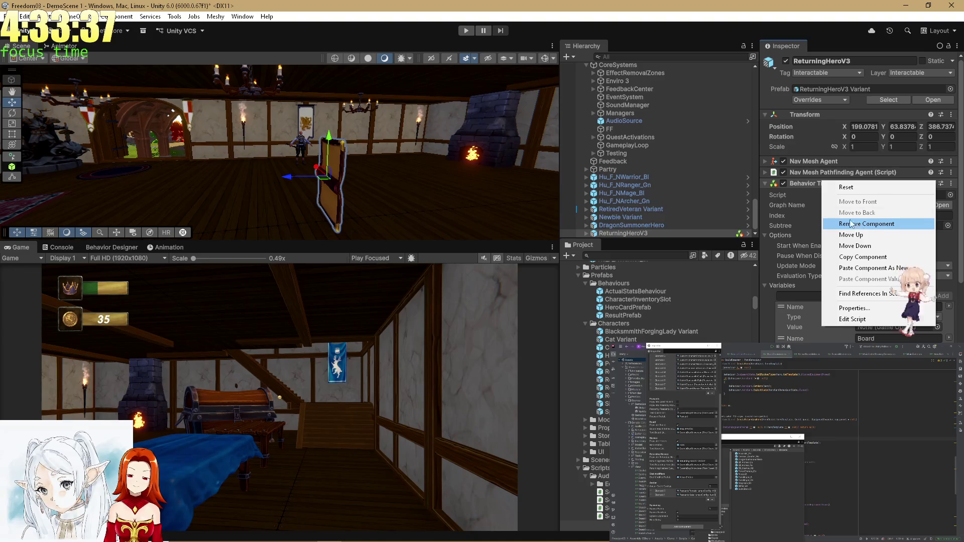
pyautogui.click(945, 209)
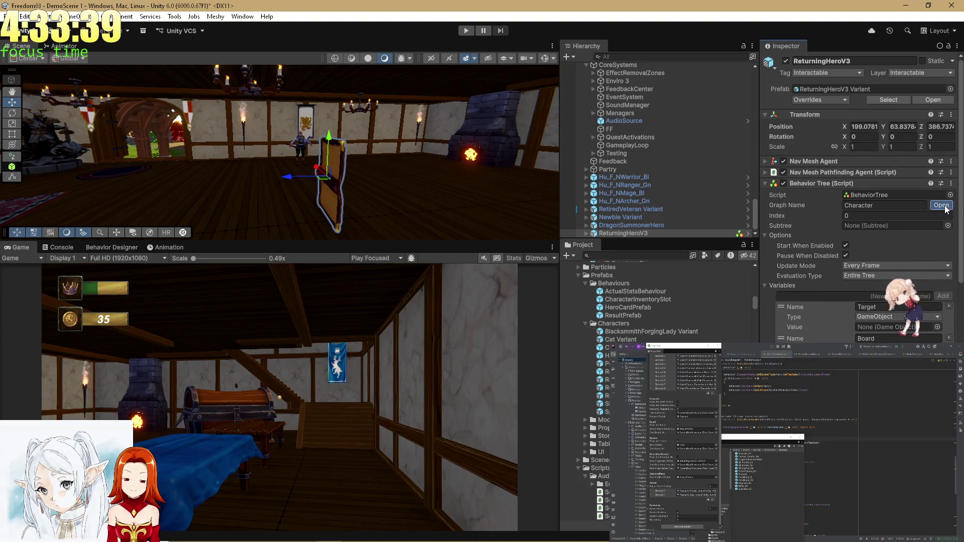
pyautogui.click(942, 205)
# - Widen the behaviour tree graph panel and place the ReturningHero prefab into the scene
pyautogui.moveTo(410, 330)
pyautogui.mouseDown()
pyautogui.moveTo(420, 284)
pyautogui.moveTo(412, 244)
pyautogui.moveTo(418, 193)
pyautogui.mouseUp()
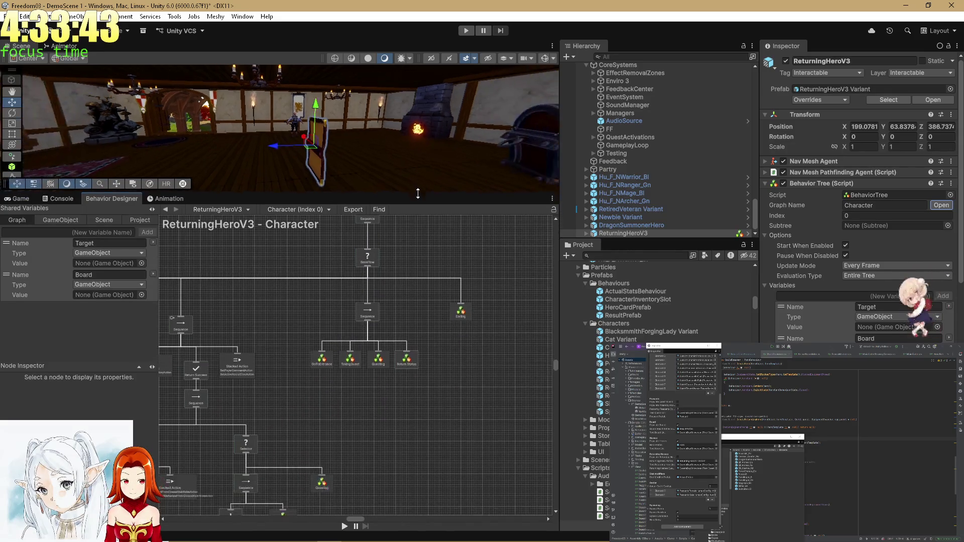
pyautogui.moveTo(559, 266); pyautogui.dragTo(663, 266)
pyautogui.scroll(5, 471, 331)
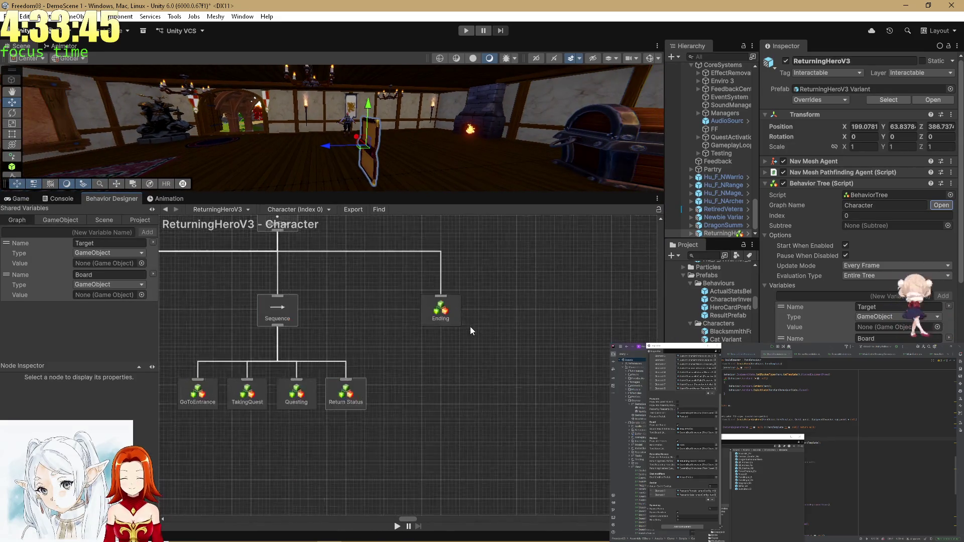
pyautogui.moveTo(666, 358); pyautogui.dragTo(573, 357)
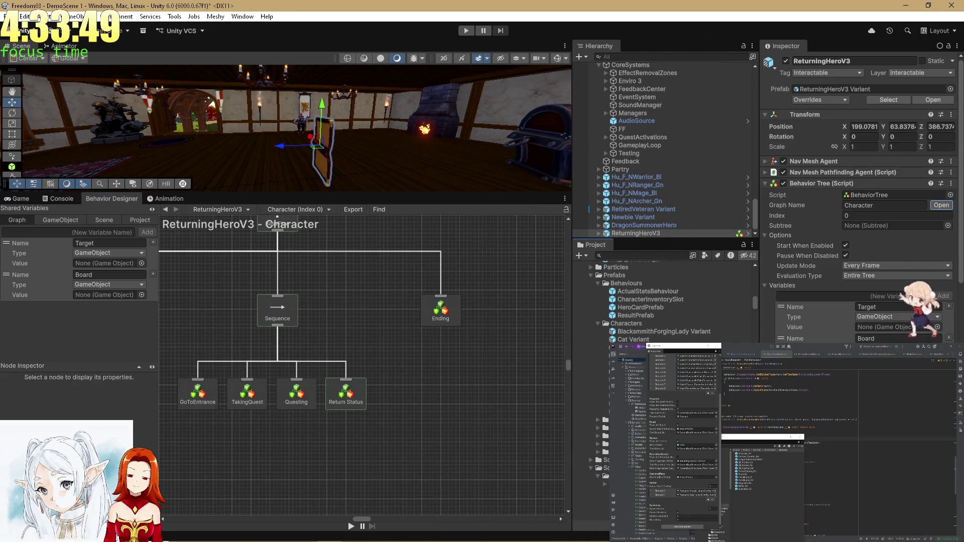
pyautogui.click(591, 372)
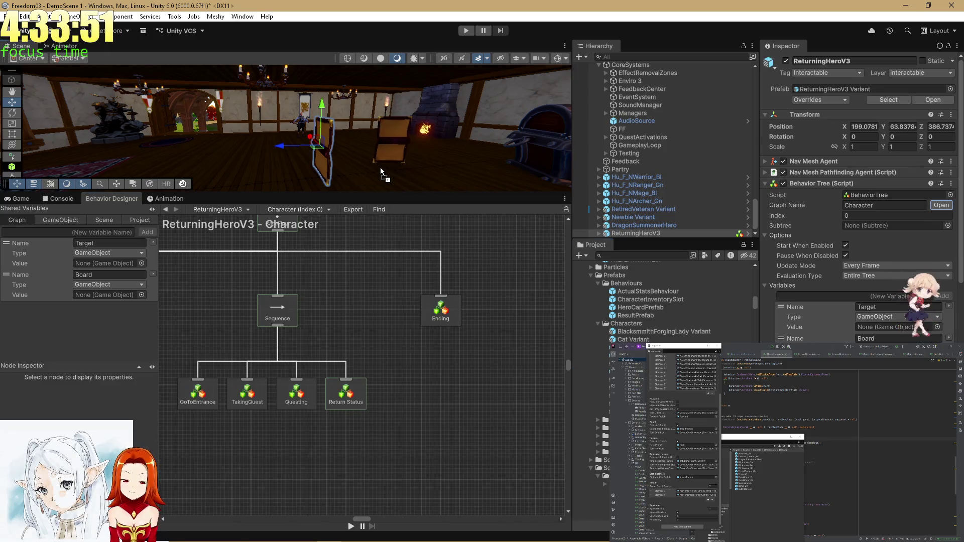
pyautogui.moveTo(381, 168); pyautogui.dragTo(380, 167)
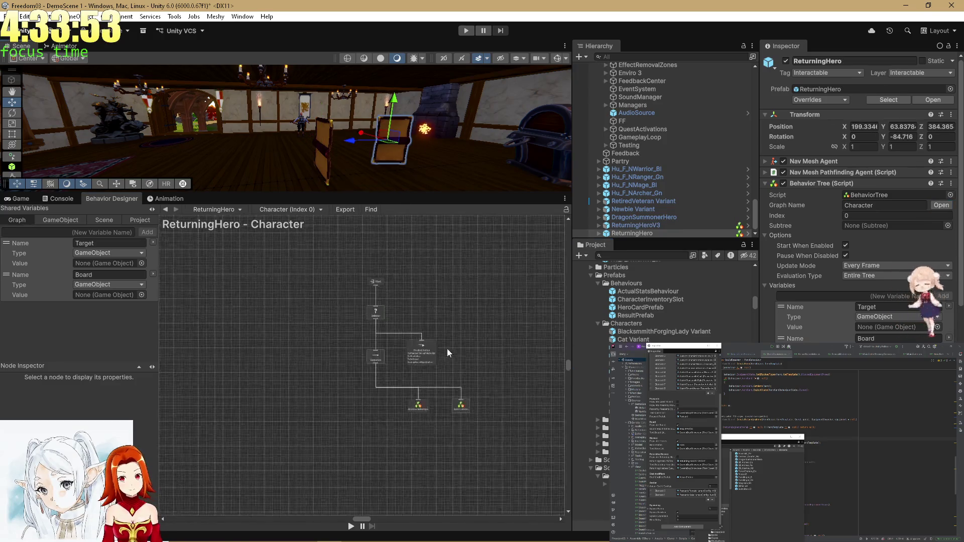
pyautogui.scroll(8, 452, 314)
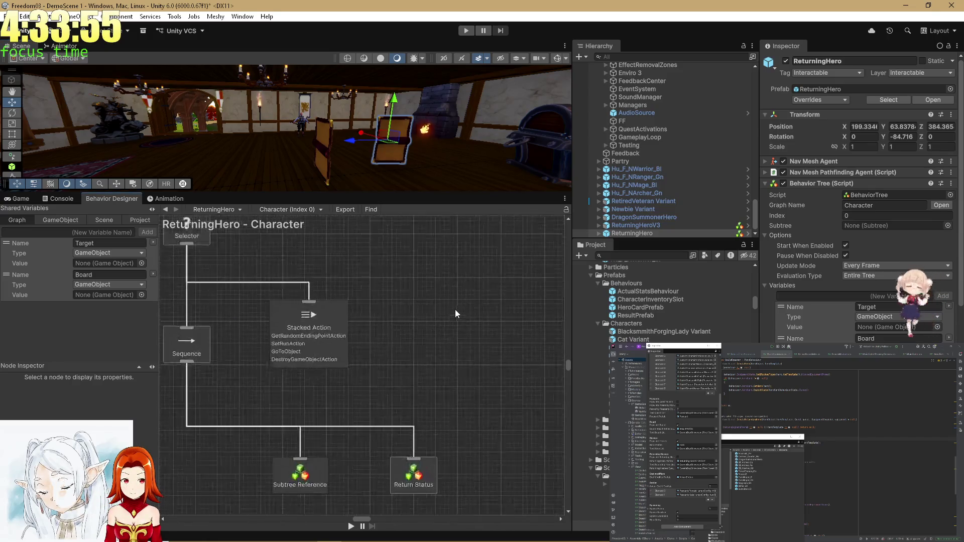
pyautogui.moveTo(428, 267); pyautogui.dragTo(456, 284)
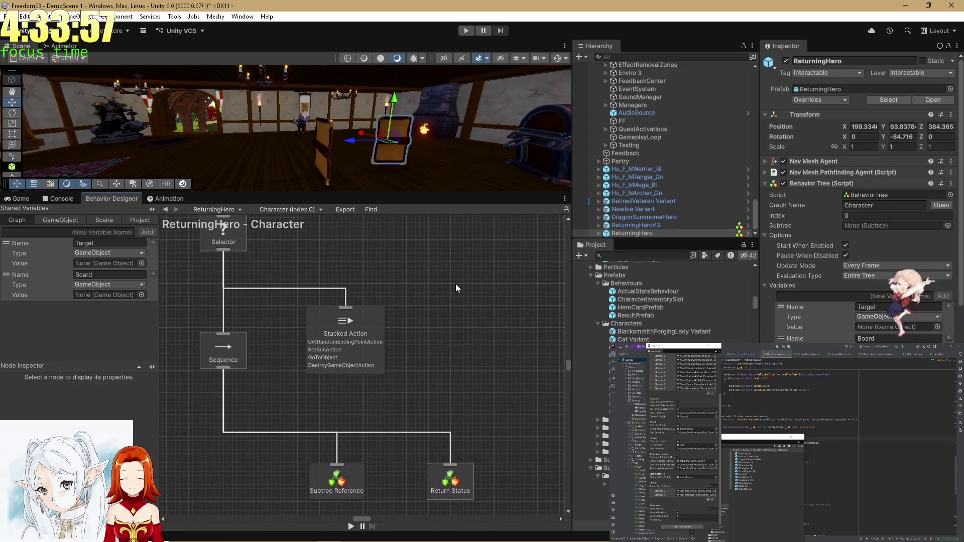
# - Compare the ReturningHeroV3 and ReturningHero behaviour trees by switching between the two objects
pyautogui.click(627, 225)
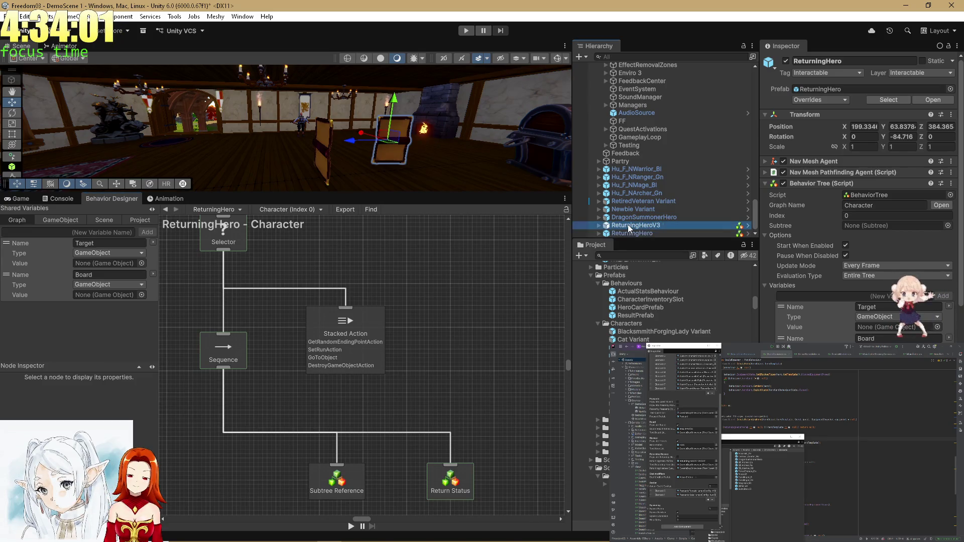
pyautogui.scroll(-2, 815, 326)
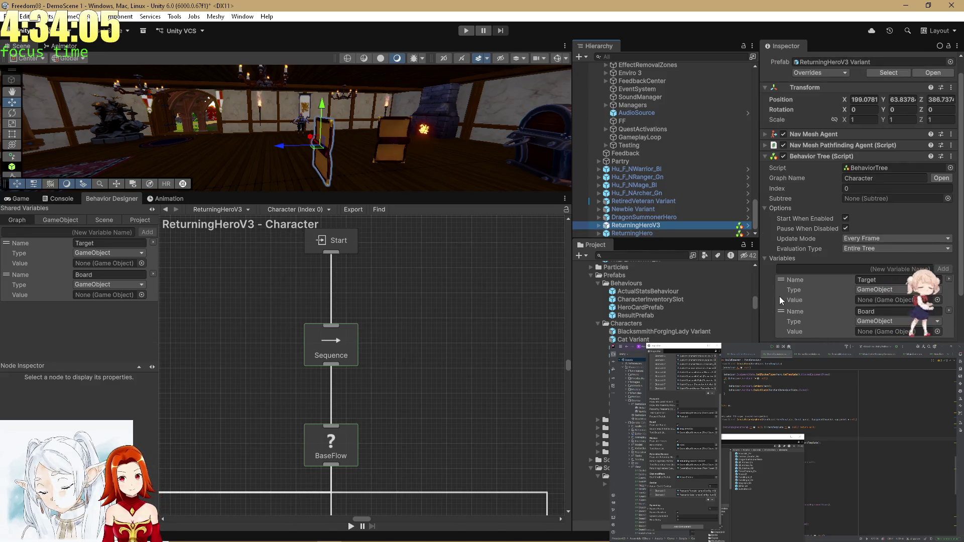
pyautogui.click(636, 234)
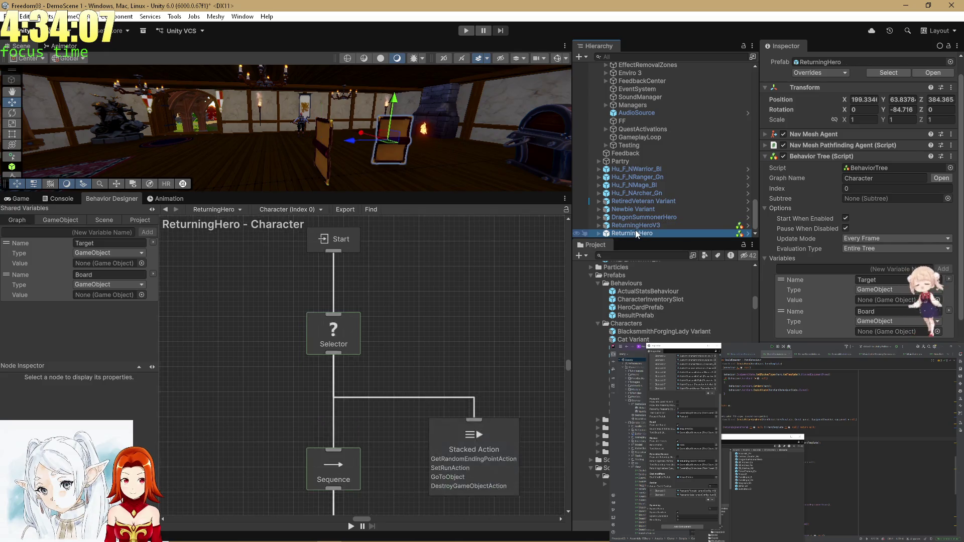
pyautogui.scroll(-5, 367, 273)
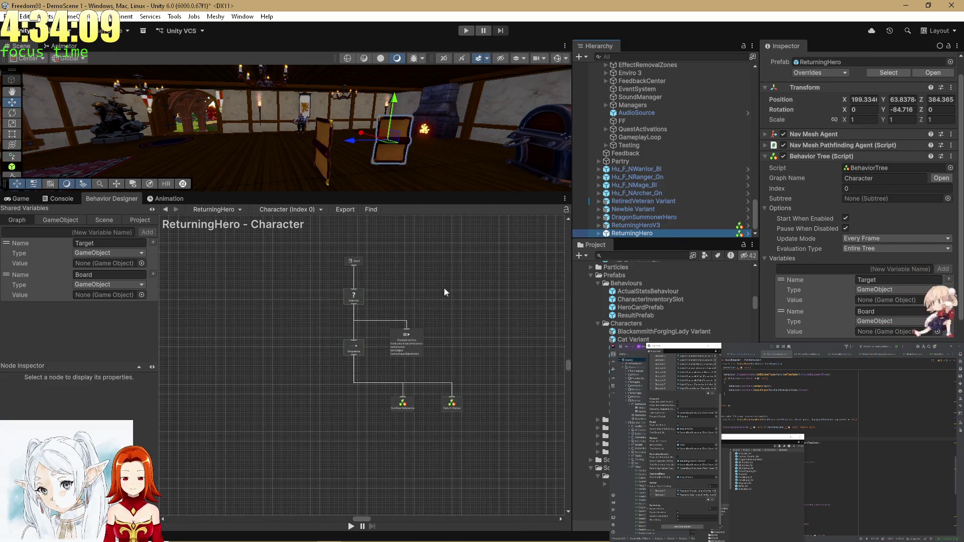
pyautogui.click(658, 224)
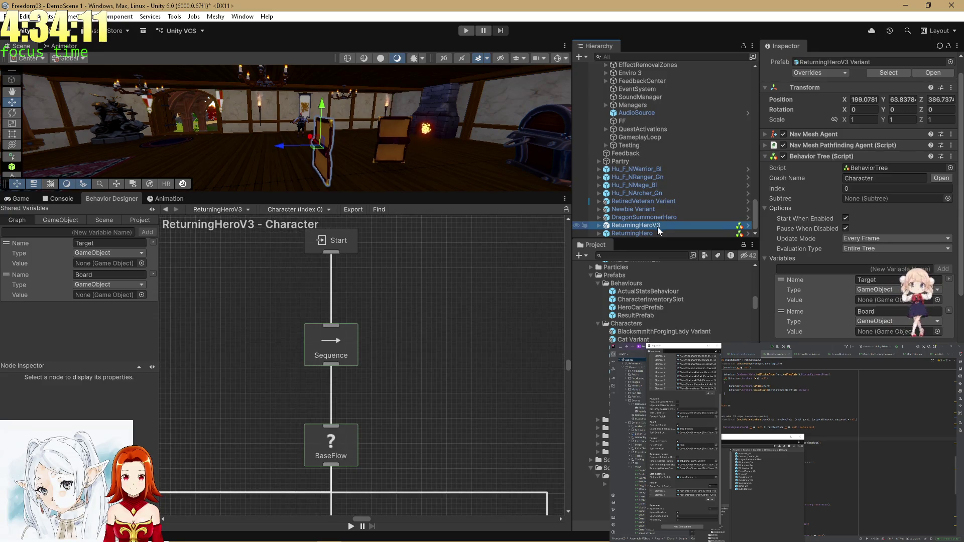
pyautogui.click(658, 231)
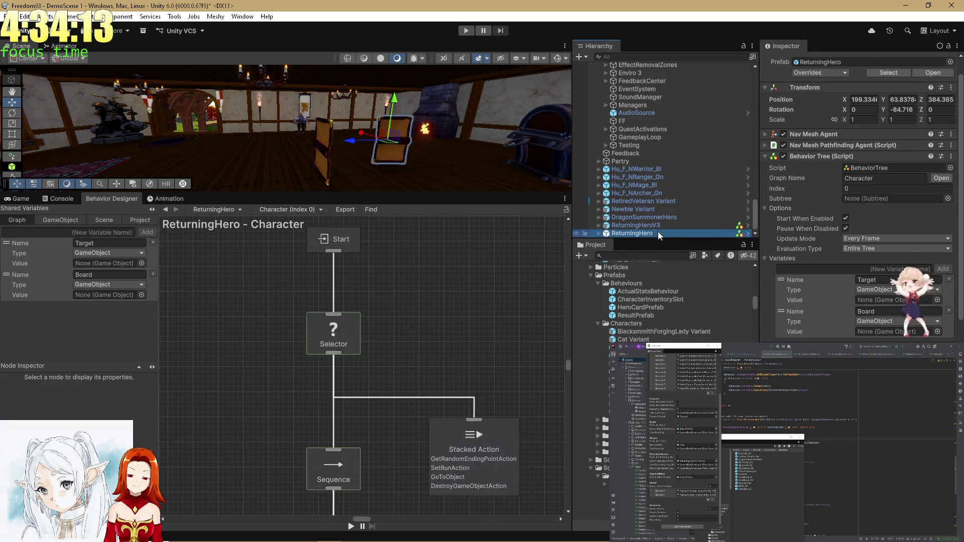
pyautogui.click(654, 225)
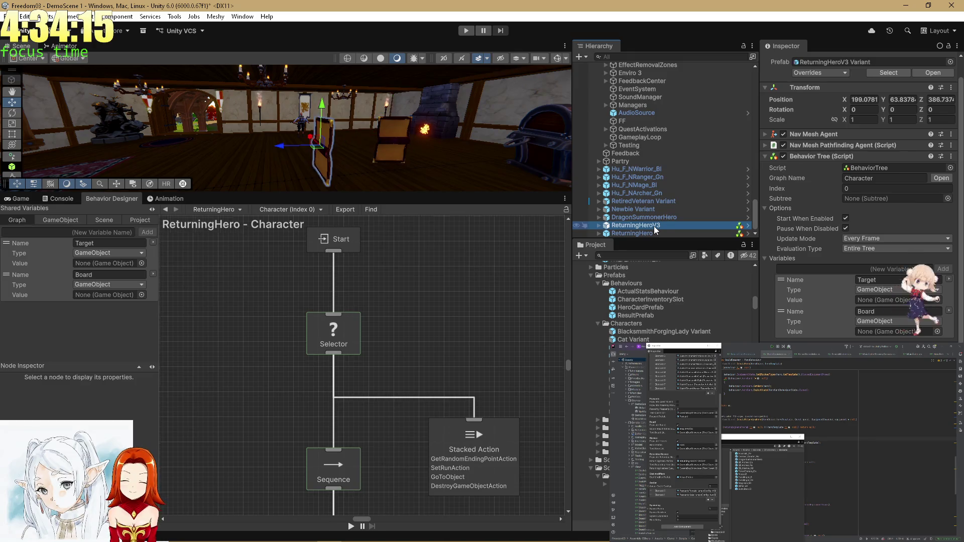
pyautogui.scroll(-3, 378, 324)
pyautogui.scroll(-3, 444, 259)
pyautogui.click(634, 232)
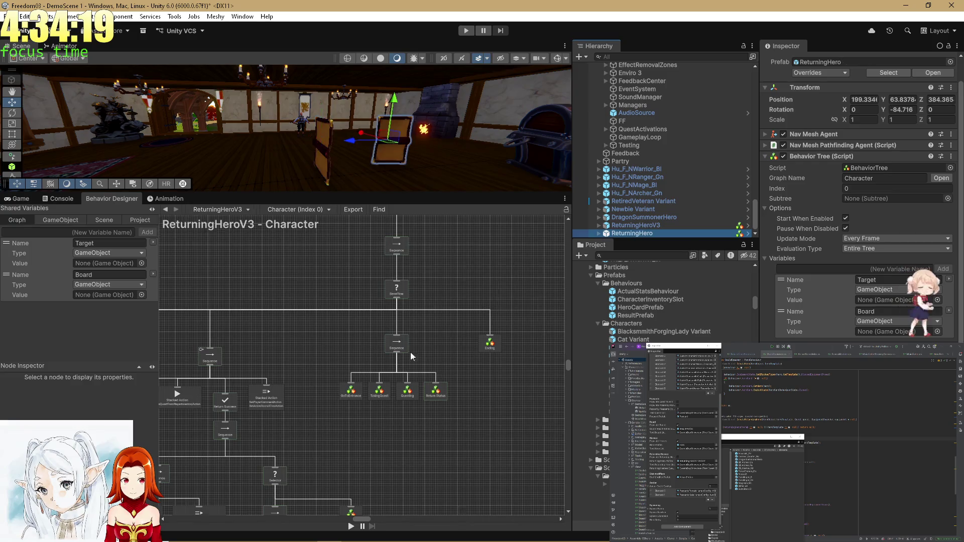
pyautogui.scroll(-5, 413, 335)
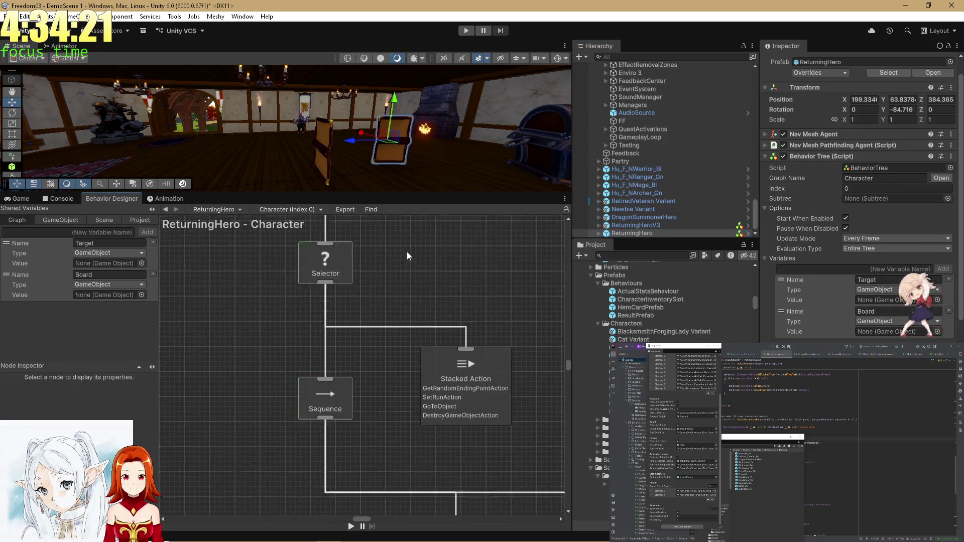
pyautogui.hscroll(3, 406, 259)
# - Inspect ReturningHero's Subtree Reference node and open the subtree it references
pyautogui.click(356, 402)
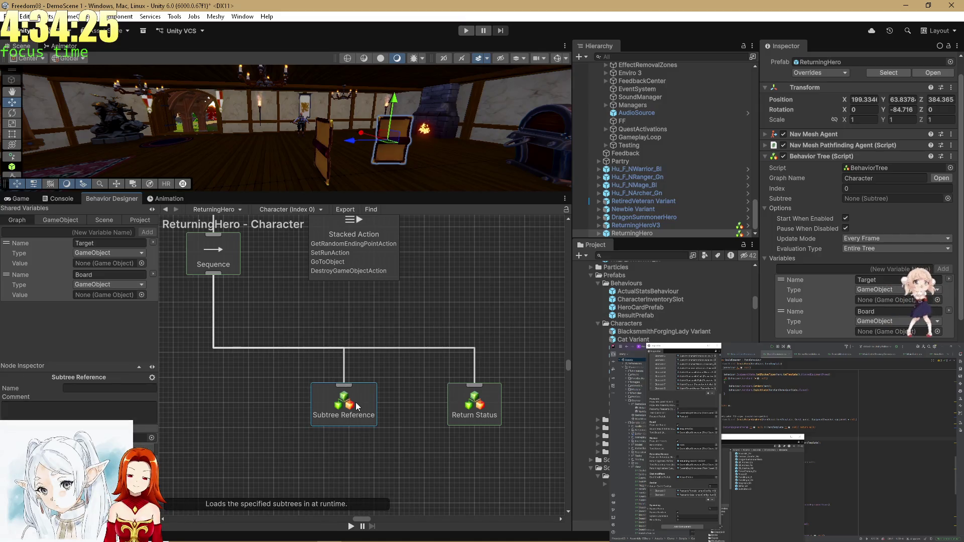
pyautogui.moveTo(348, 324)
pyautogui.mouseDown()
pyautogui.moveTo(362, 354)
pyautogui.moveTo(394, 369)
pyautogui.moveTo(354, 320)
pyautogui.moveTo(372, 333)
pyautogui.mouseUp()
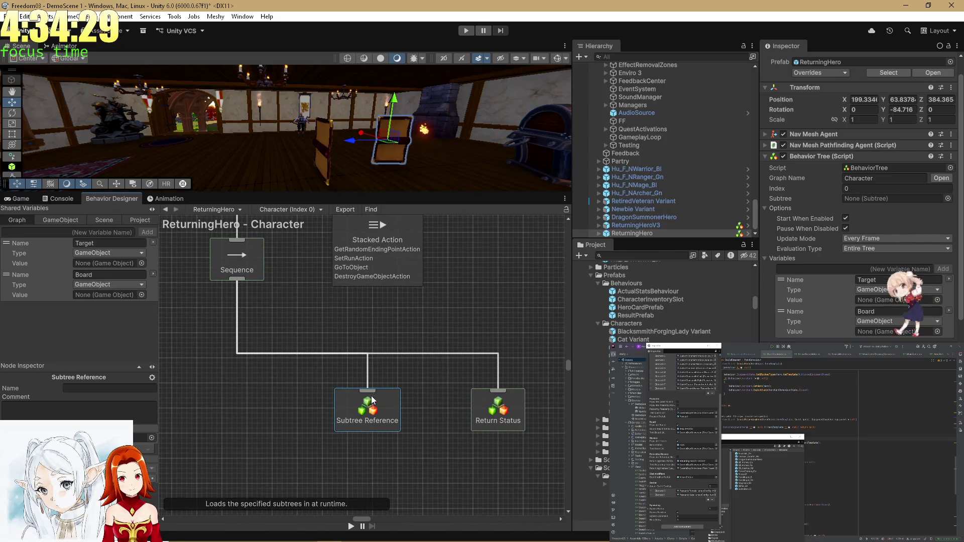
pyautogui.moveTo(354, 391)
pyautogui.mouseDown()
pyautogui.moveTo(348, 405)
pyautogui.moveTo(361, 309)
pyautogui.mouseUp()
pyautogui.doubleClick(361, 425)
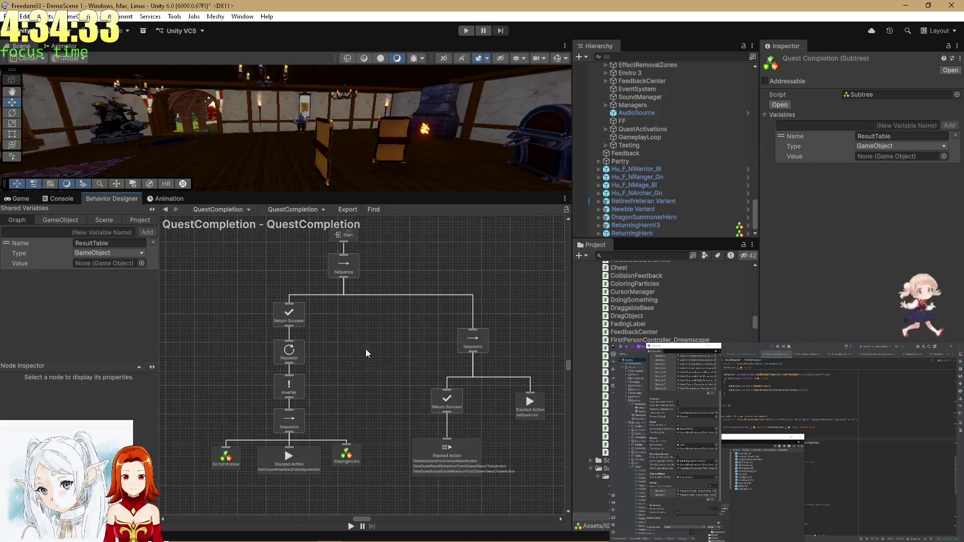
# - Scroll and pan across the QuestCompletion graph to review its lower and right Sequence branches
pyautogui.scroll(5, 366, 357)
pyautogui.moveTo(357, 311); pyautogui.dragTo(421, 294)
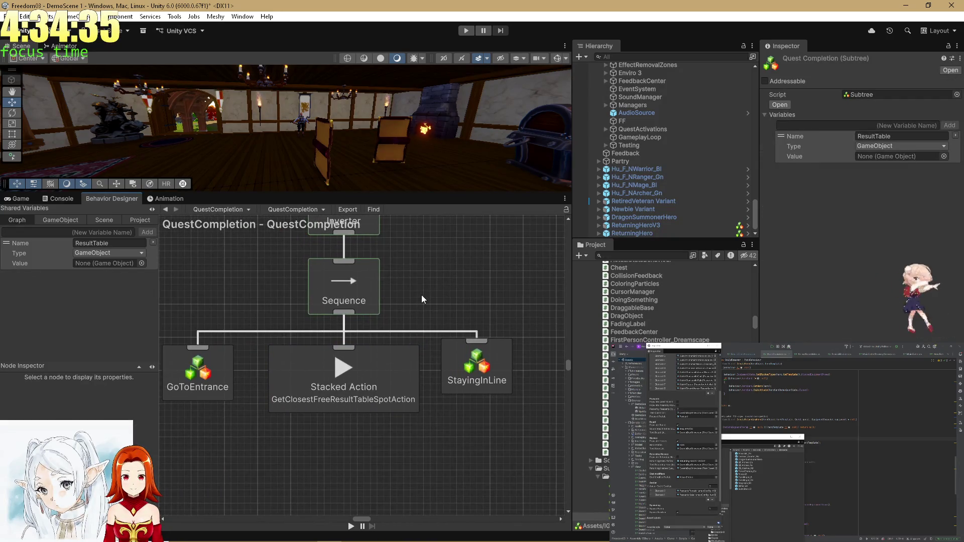
pyautogui.scroll(-6, 421, 297)
pyautogui.moveTo(393, 297)
pyautogui.mouseDown()
pyautogui.moveTo(360, 384)
pyautogui.moveTo(325, 308)
pyautogui.mouseUp()
pyautogui.scroll(5, 371, 399)
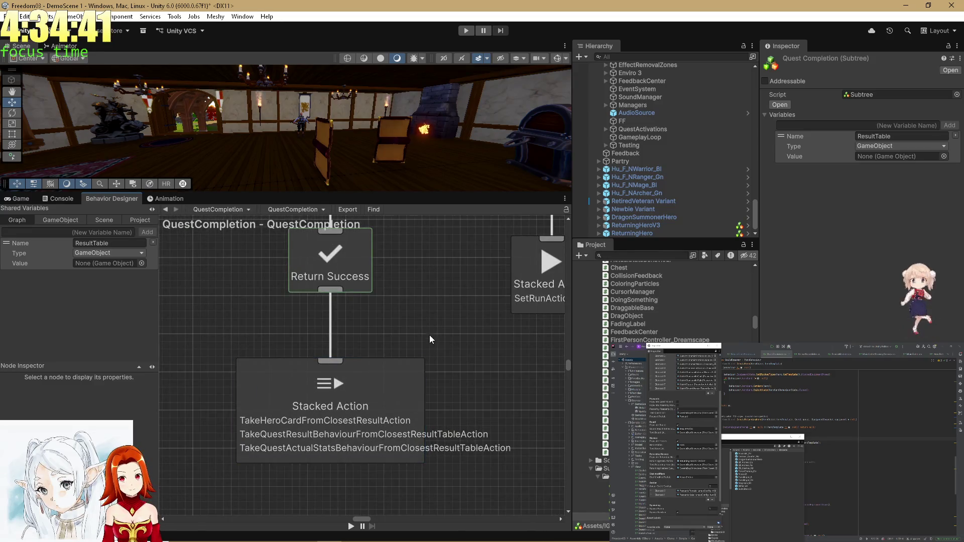
pyautogui.scroll(-5, 410, 324)
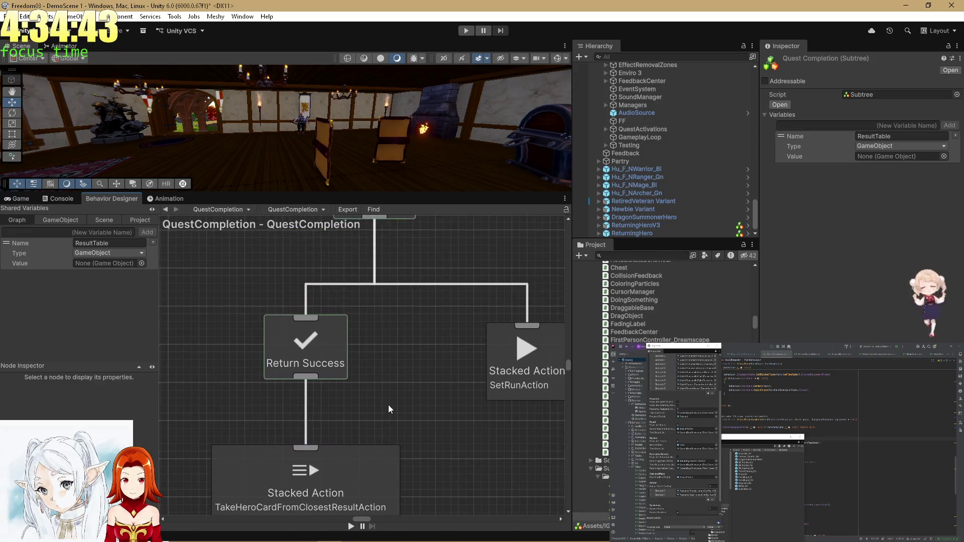
pyautogui.scroll(-6, 387, 415)
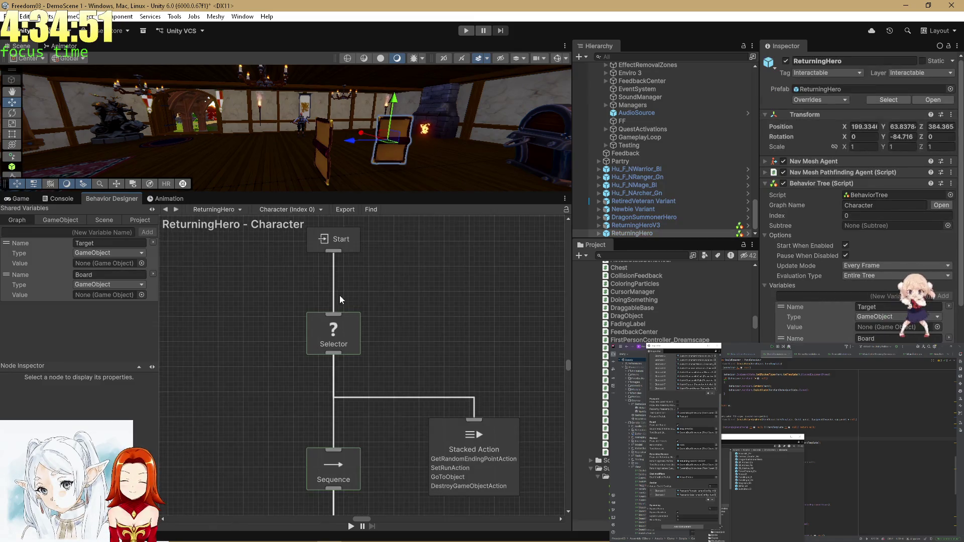
# - Rearrange ReturningHeroV3's graph, moving the Selector branch and Start node to the right
pyautogui.scroll(-3, 337, 291)
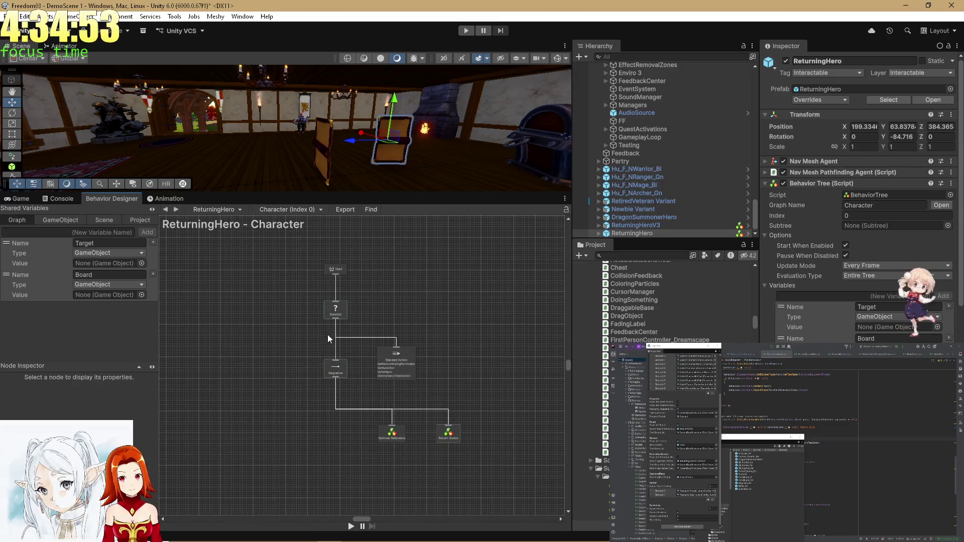
pyautogui.moveTo(255, 456)
pyautogui.mouseDown()
pyautogui.moveTo(301, 423)
pyautogui.moveTo(471, 245)
pyautogui.moveTo(490, 277)
pyautogui.mouseUp()
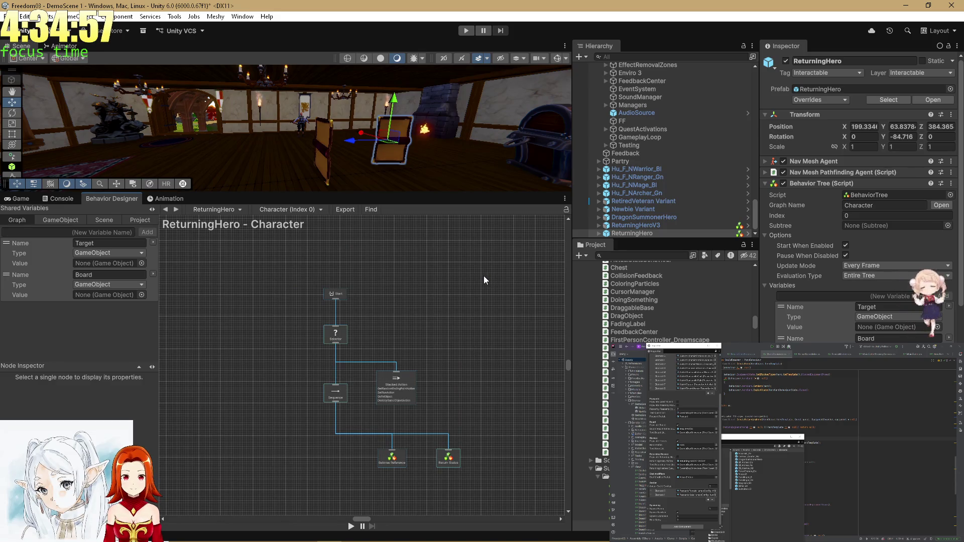
pyautogui.click(614, 227)
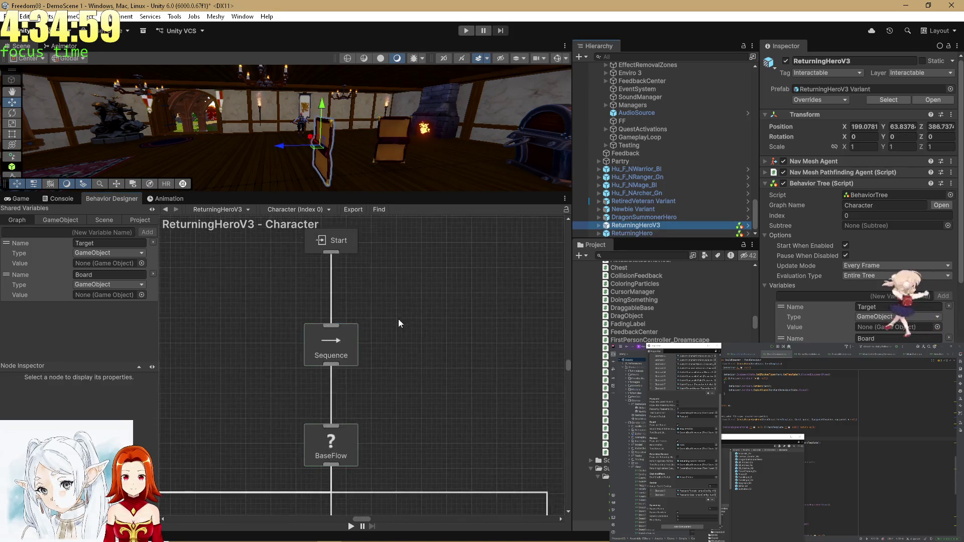
pyautogui.scroll(-4, 267, 273)
pyautogui.scroll(-3, 240, 270)
pyautogui.moveTo(300, 321)
pyautogui.mouseDown()
pyautogui.moveTo(369, 288)
pyautogui.moveTo(459, 312)
pyautogui.moveTo(409, 250)
pyautogui.mouseUp()
pyautogui.scroll(-3, 397, 281)
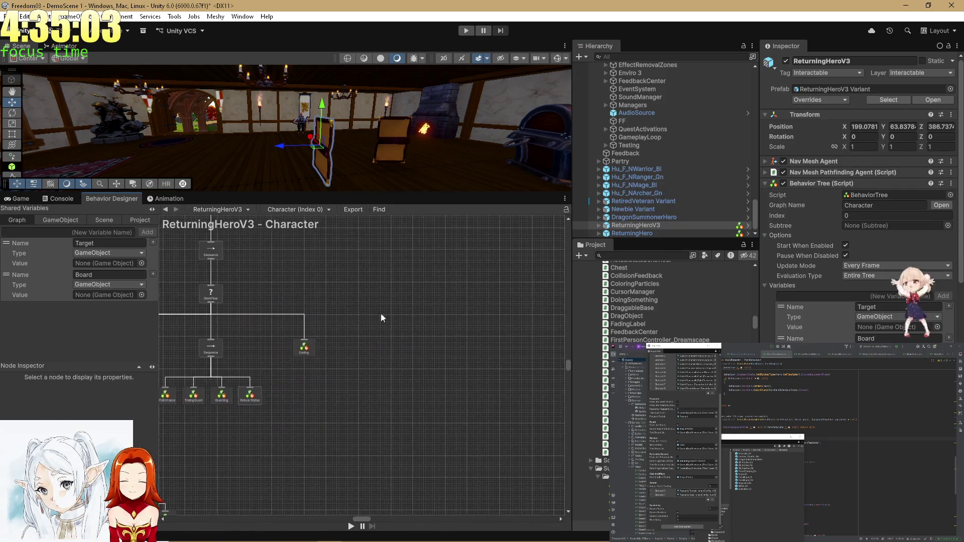
pyautogui.hotkey('ctrl', 'a')
pyautogui.moveTo(246, 326)
pyautogui.mouseDown()
pyautogui.moveTo(420, 313)
pyautogui.moveTo(397, 282)
pyautogui.mouseUp()
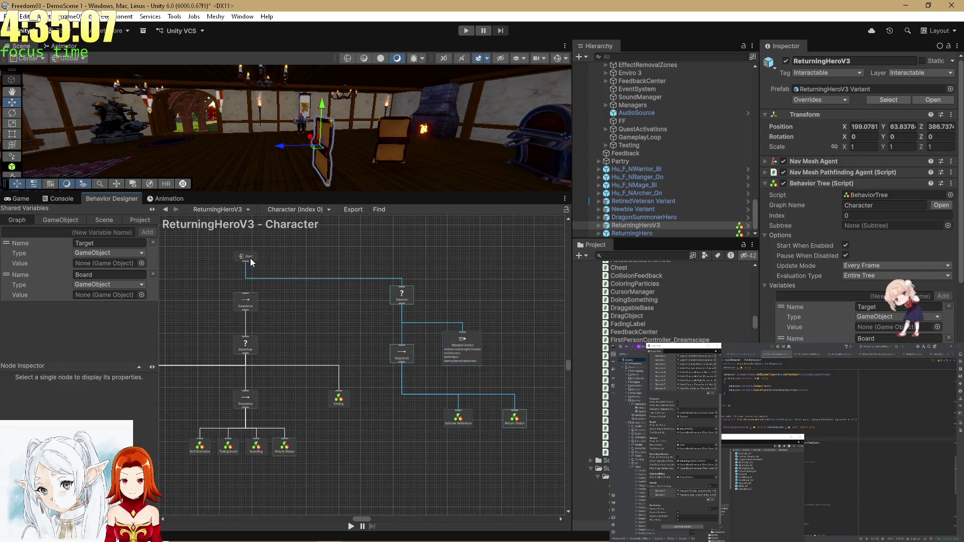
pyautogui.moveTo(250, 258); pyautogui.dragTo(376, 263)
pyautogui.click(385, 313)
pyautogui.scroll(-5, 385, 313)
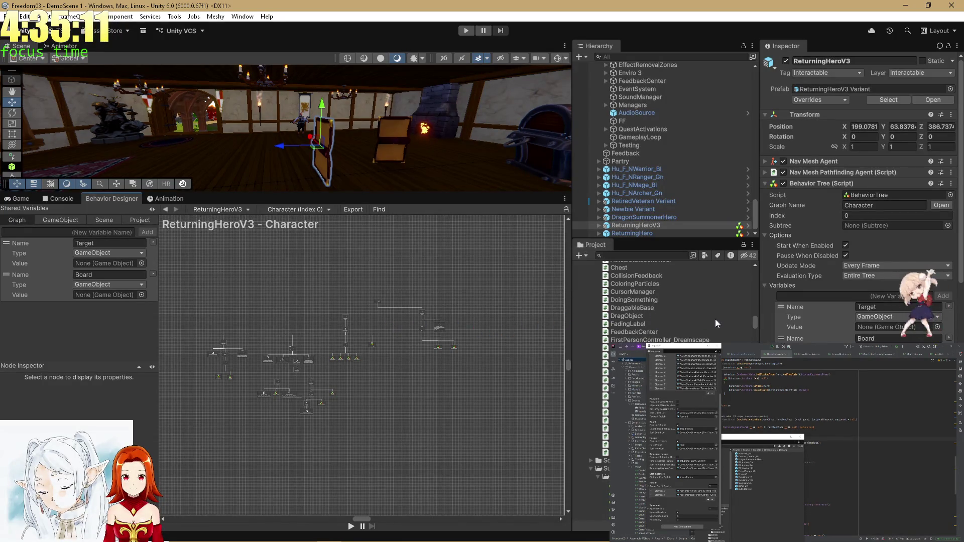
# - Locate the ReturningHeroV3 Variant and Hero prefab assets in the Project panel
pyautogui.moveTo(753, 318); pyautogui.dragTo(748, 264)
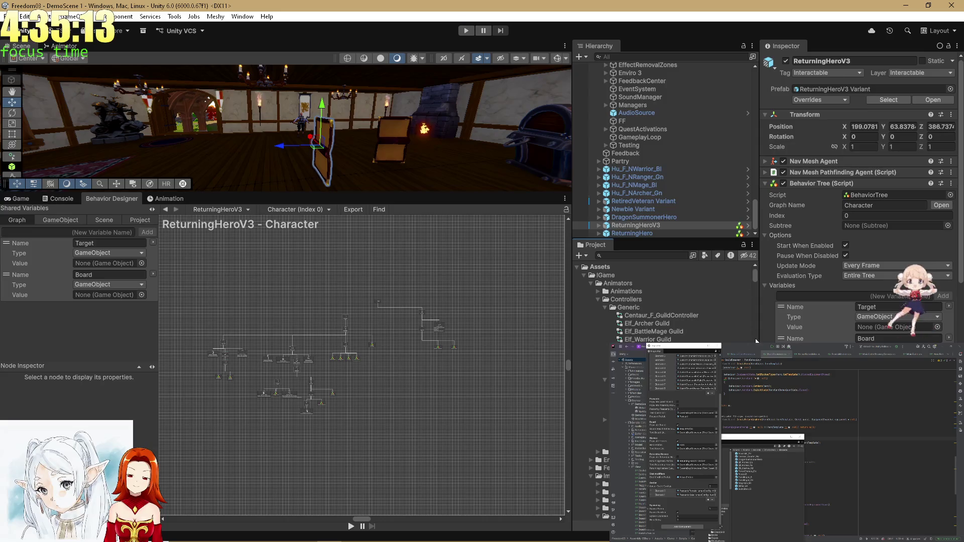
pyautogui.click(810, 89)
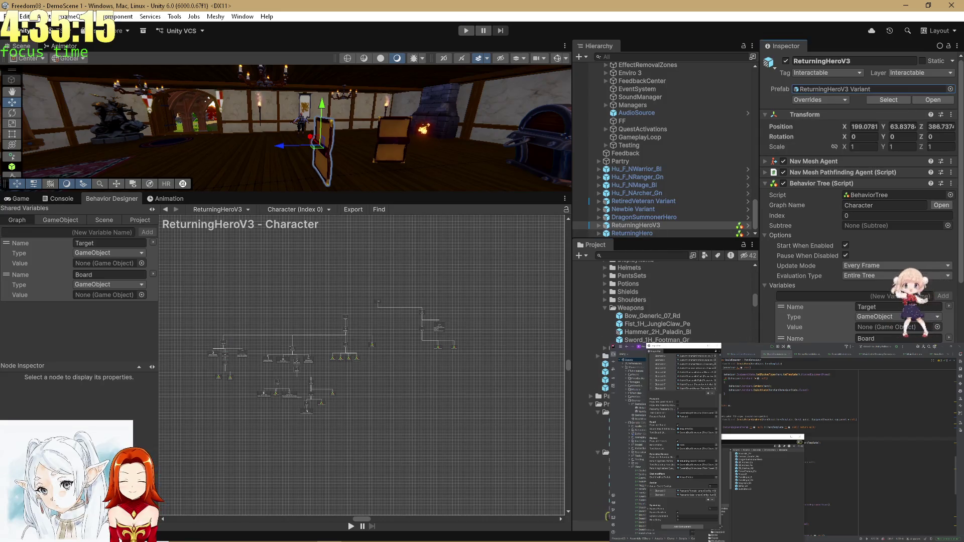
pyautogui.scroll(-2, 653, 302)
pyautogui.click(593, 454)
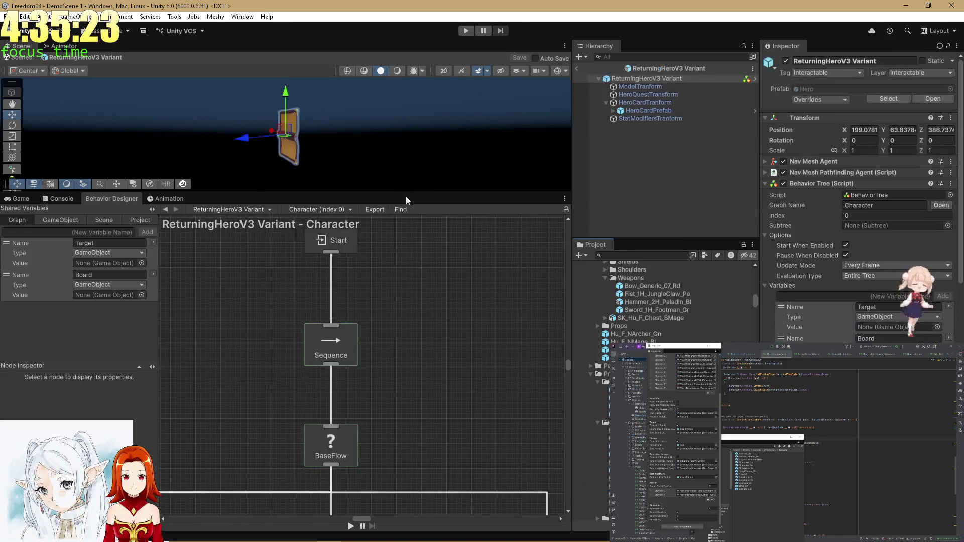
pyautogui.scroll(-5, 408, 273)
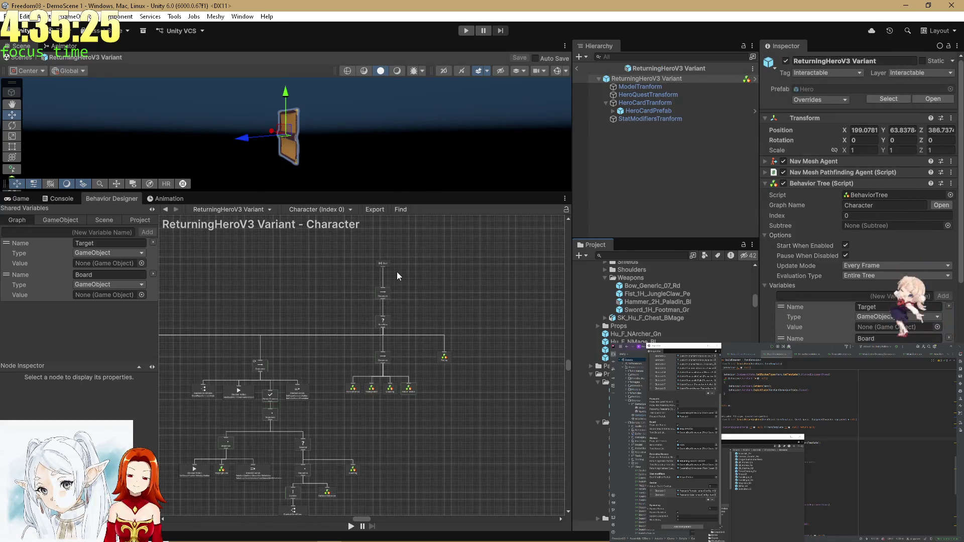
# - Return to the scene and apply all ReturningHeroV3 overrides to its prefab variant
pyautogui.click(578, 68)
pyautogui.click(652, 223)
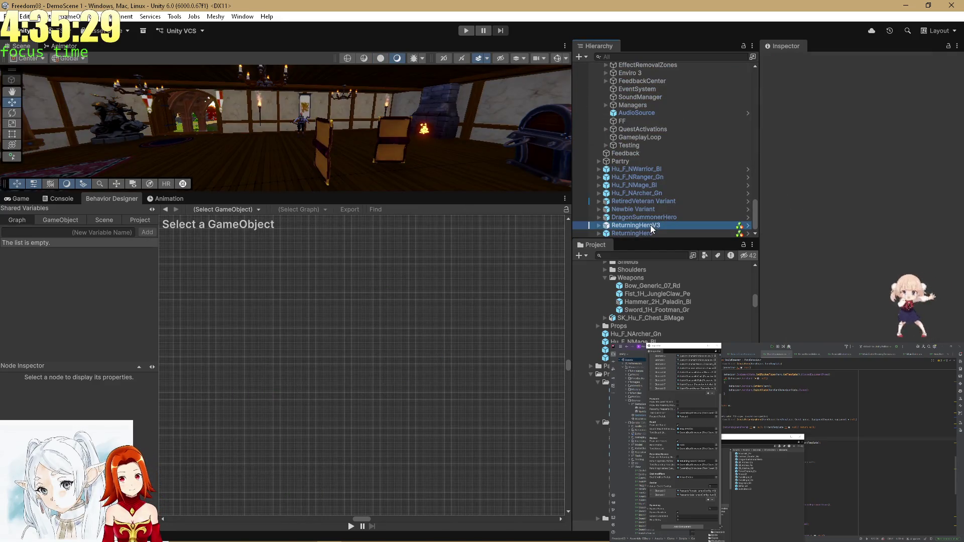
pyautogui.click(819, 100)
pyautogui.click(889, 157)
# - Open the ReturningHeroV3 Variant prefab and, from its Subtree Reference node, the QuestCompletion subtree
pyautogui.click(933, 99)
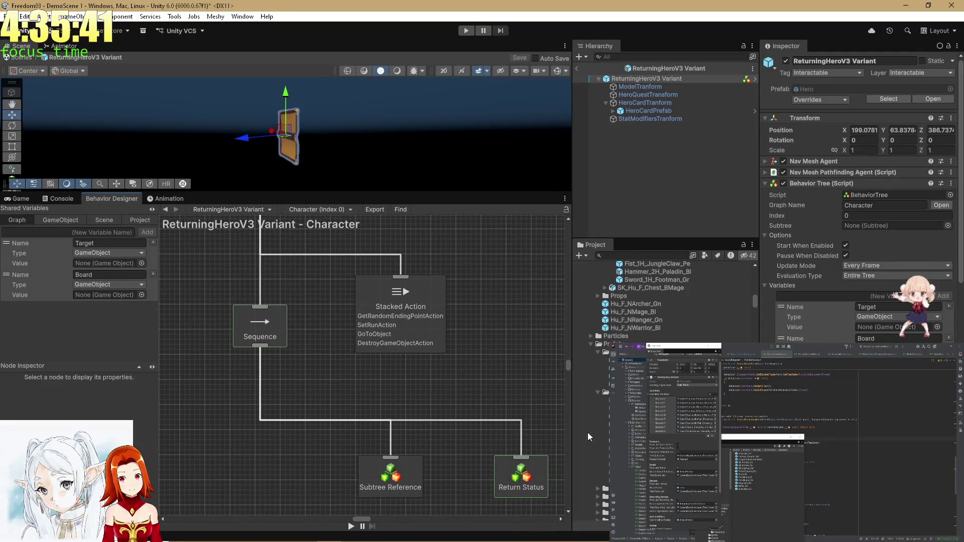
pyautogui.scroll(-3, 422, 422)
pyautogui.click(391, 412)
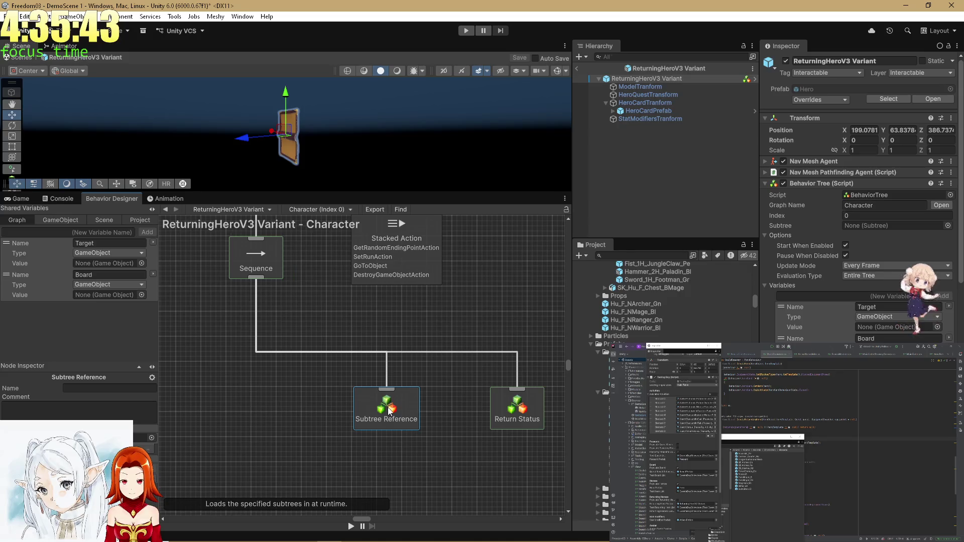
pyautogui.scroll(-5, 607, 516)
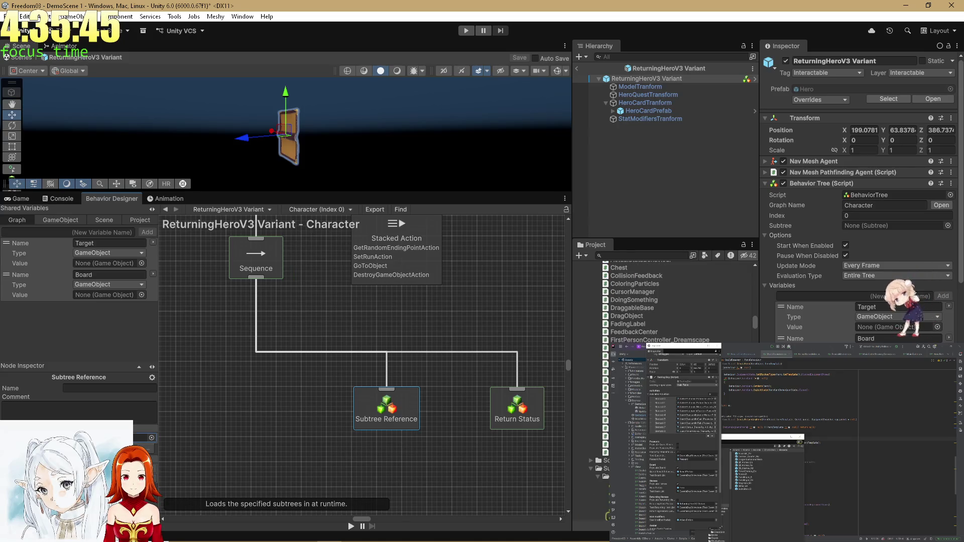
pyautogui.click(606, 516)
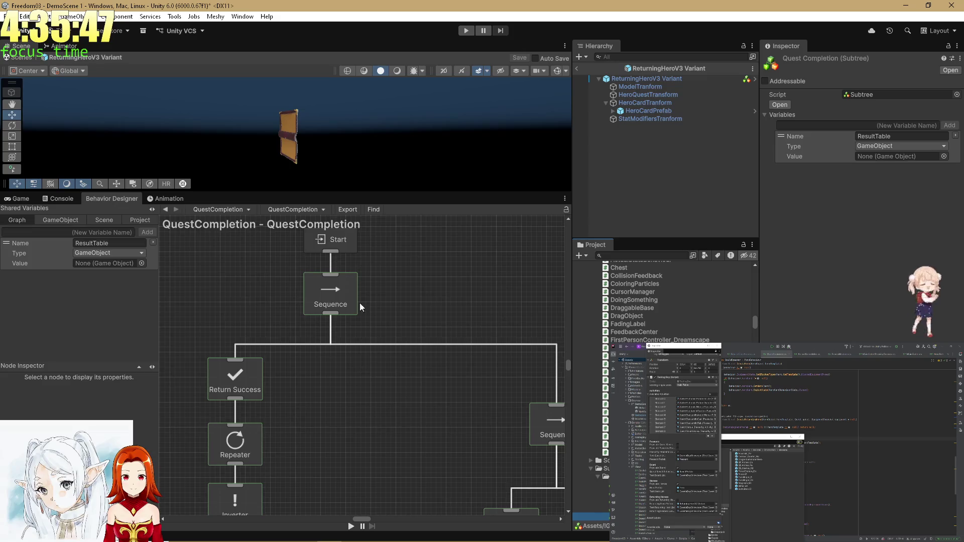
pyautogui.scroll(-3, 364, 281)
pyautogui.scroll(5, 341, 385)
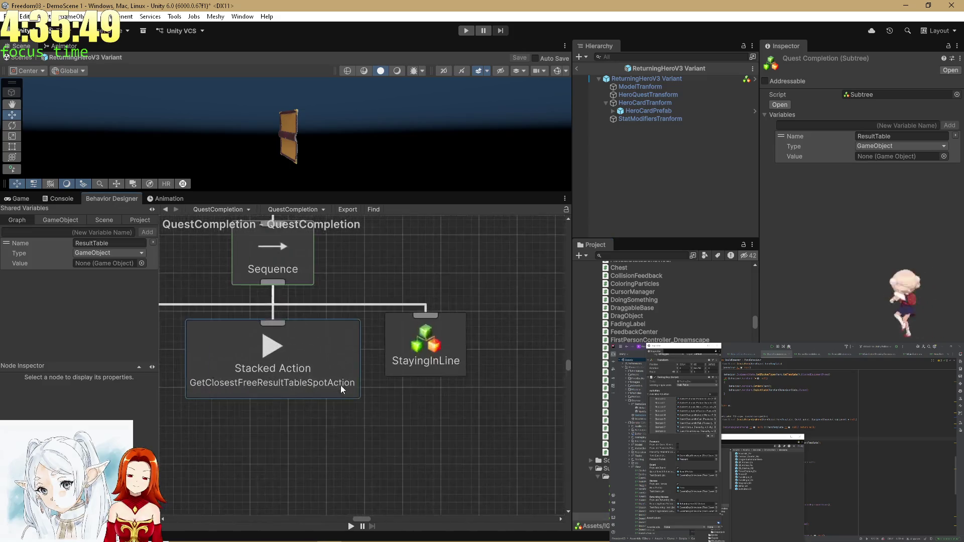
pyautogui.scroll(-5, 341, 384)
pyautogui.scroll(2, 510, 335)
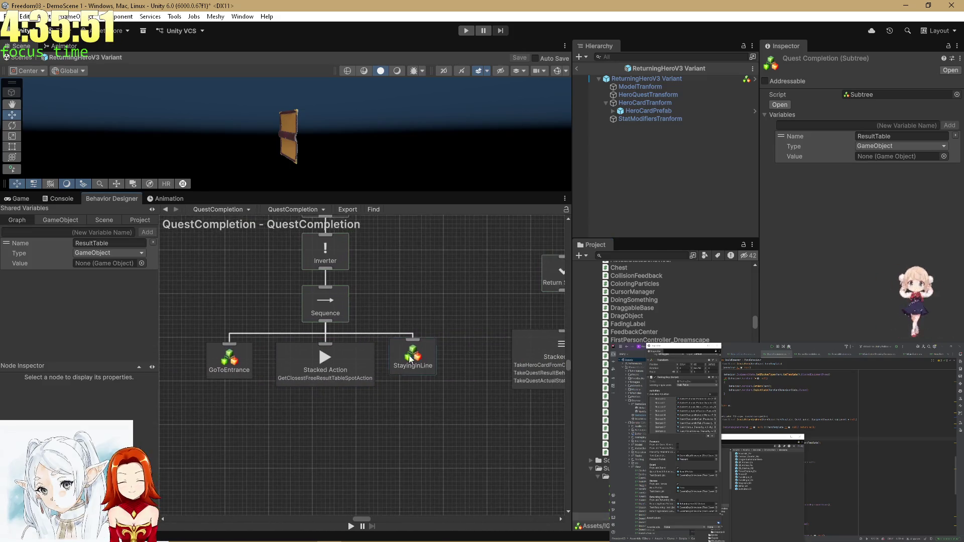
pyautogui.click(401, 357)
pyautogui.scroll(5, 444, 388)
pyautogui.moveTo(380, 405)
pyautogui.mouseDown()
pyautogui.moveTo(369, 325)
pyautogui.moveTo(466, 289)
pyautogui.mouseUp()
pyautogui.click(293, 382)
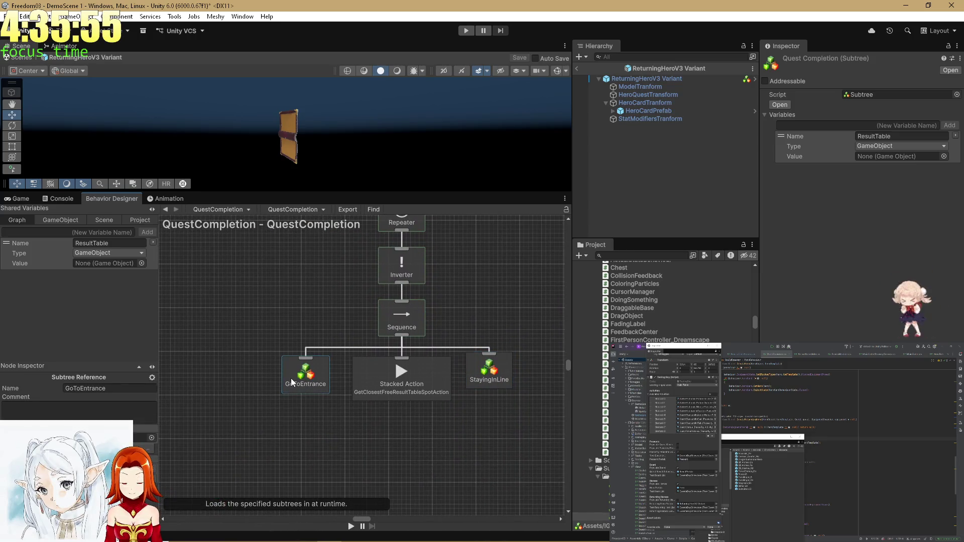
pyautogui.moveTo(314, 383); pyautogui.dragTo(241, 357)
pyautogui.moveTo(420, 379); pyautogui.dragTo(336, 384)
pyautogui.moveTo(233, 355); pyautogui.dragTo(217, 396)
pyautogui.moveTo(480, 376)
pyautogui.mouseDown()
pyautogui.moveTo(402, 396)
pyautogui.moveTo(389, 388)
pyautogui.mouseUp()
pyautogui.click(301, 390)
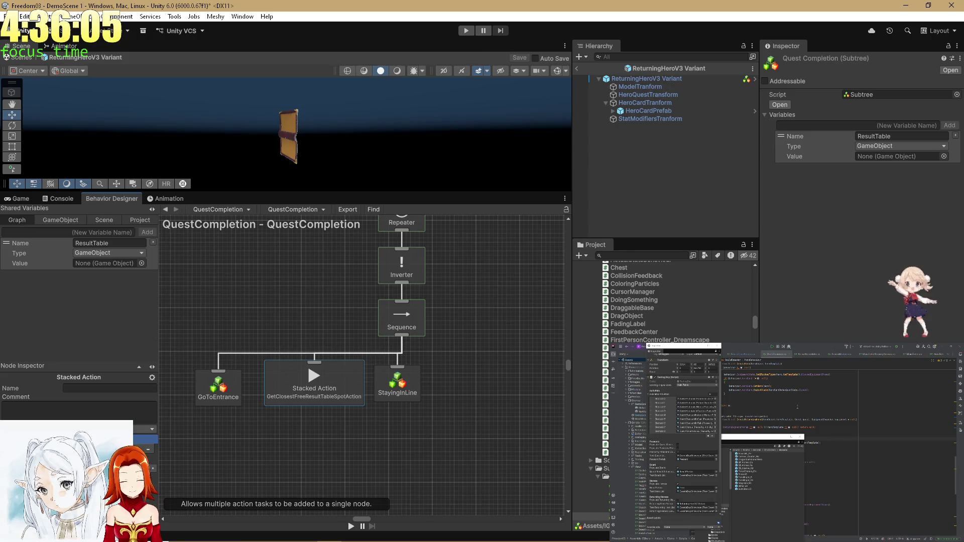
pyautogui.hotkey('alt', 'Tab')
pyautogui.hotkey('ctrl', 'shift', 't')
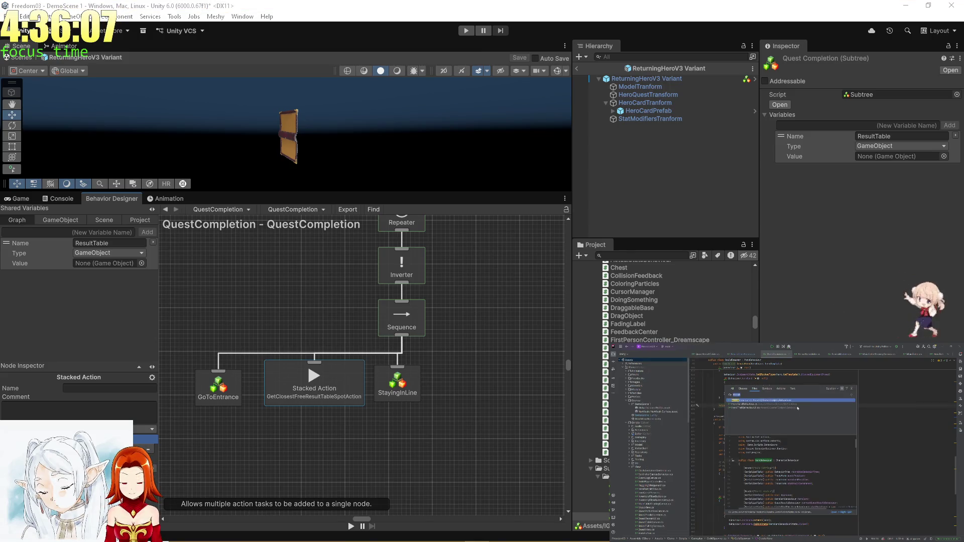
pyautogui.write('GetClos')
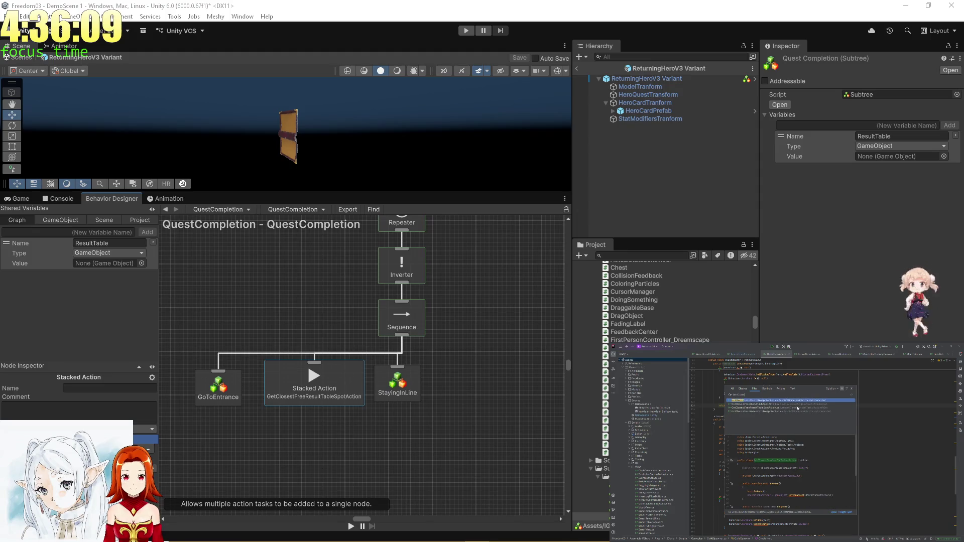
pyautogui.write('eeR')
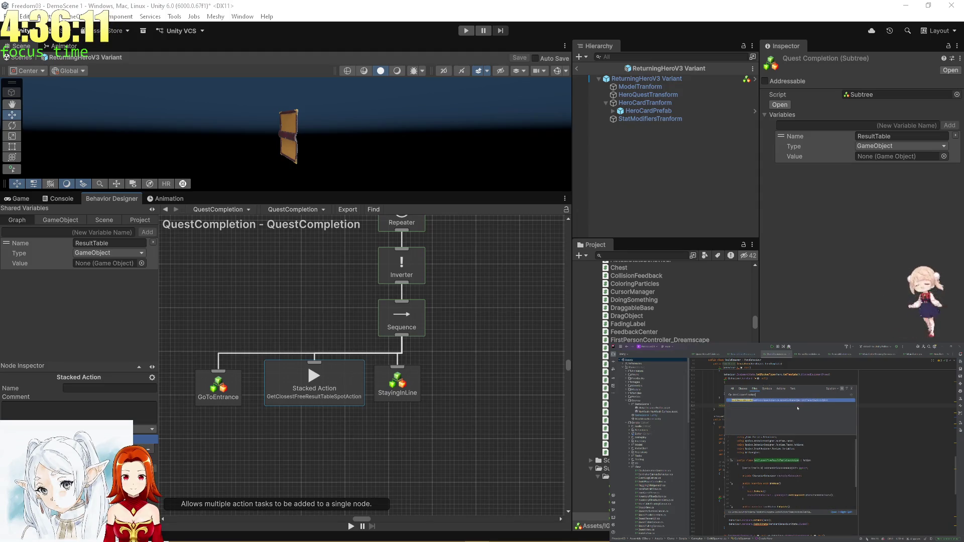
pyautogui.press('Return')
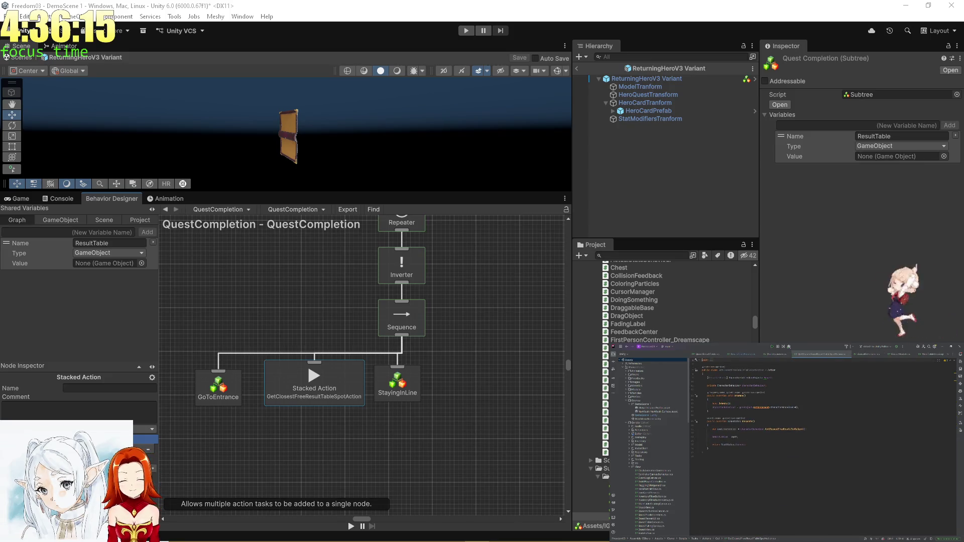
pyautogui.keyDown('ctrl'); pyautogui.click(786, 430); pyautogui.keyUp('ctrl')
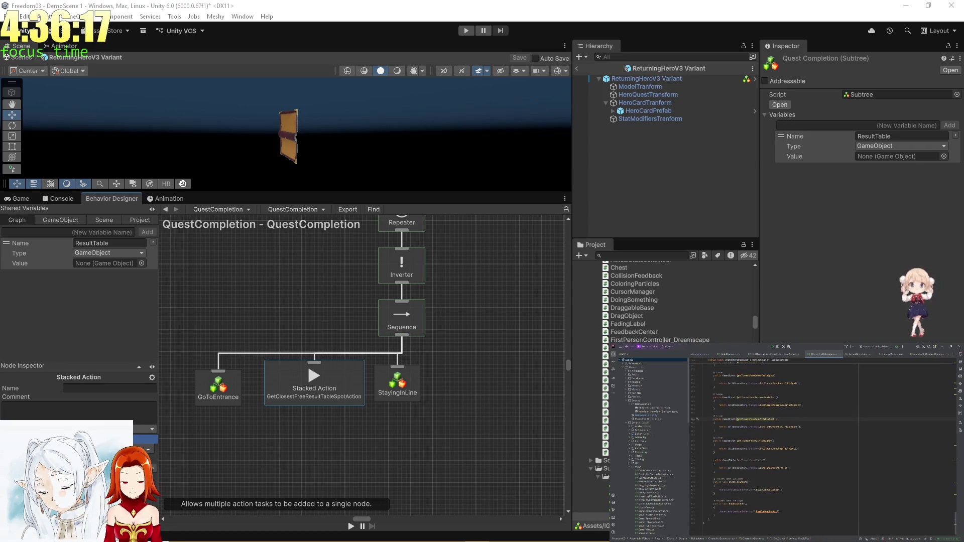
pyautogui.keyDown('ctrl'); pyautogui.click(764, 427); pyautogui.keyUp('ctrl')
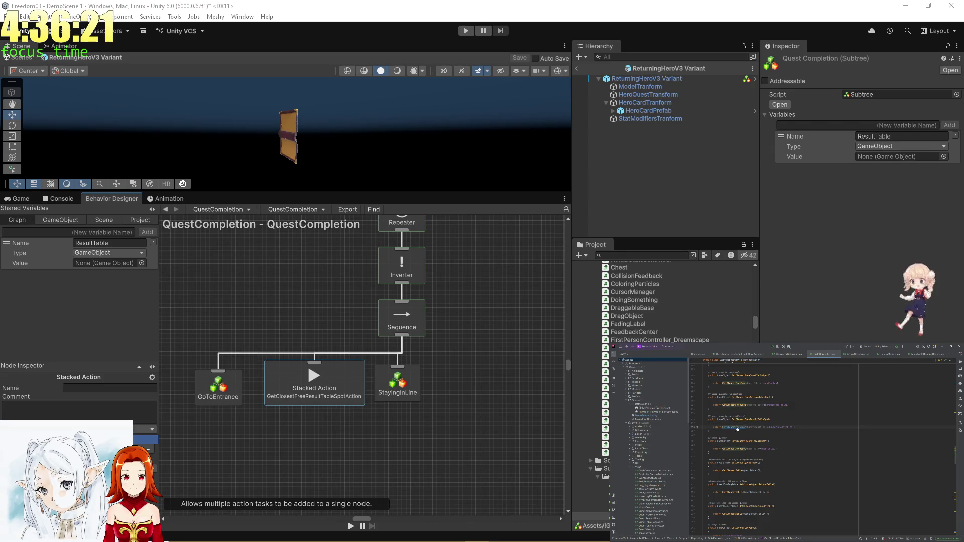
pyautogui.keyDown('ctrl'); pyautogui.click(753, 427); pyautogui.keyUp('ctrl')
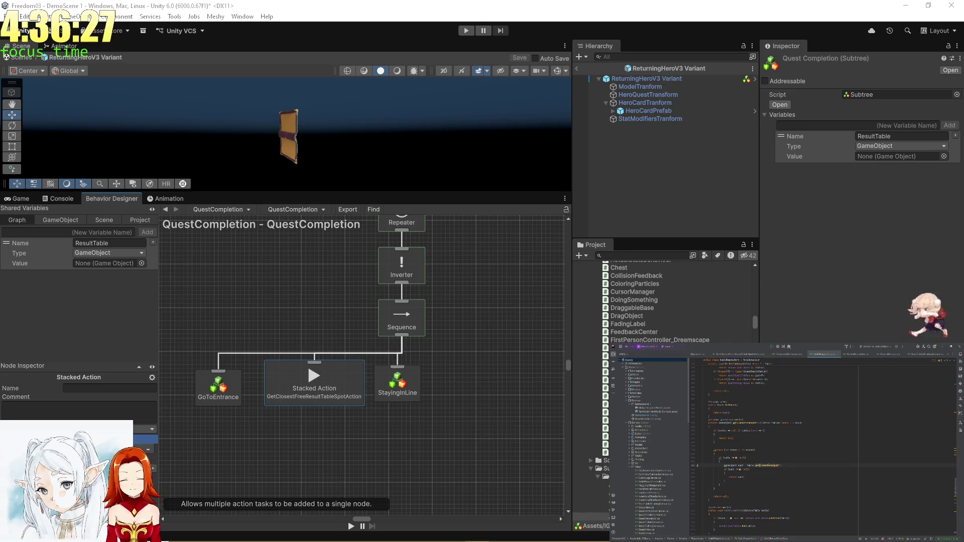
pyautogui.keyDown('ctrl'); pyautogui.click(746, 465); pyautogui.keyUp('ctrl')
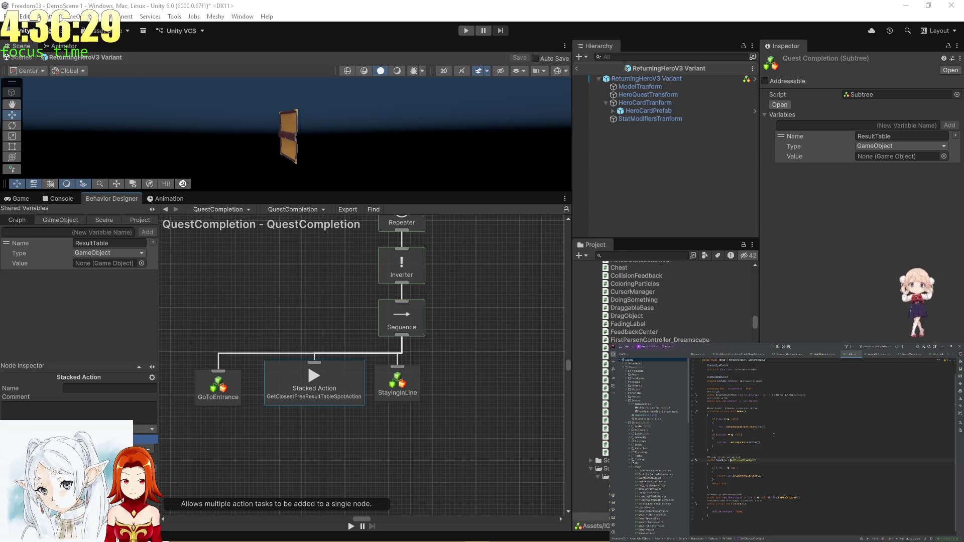
pyautogui.press('F12')
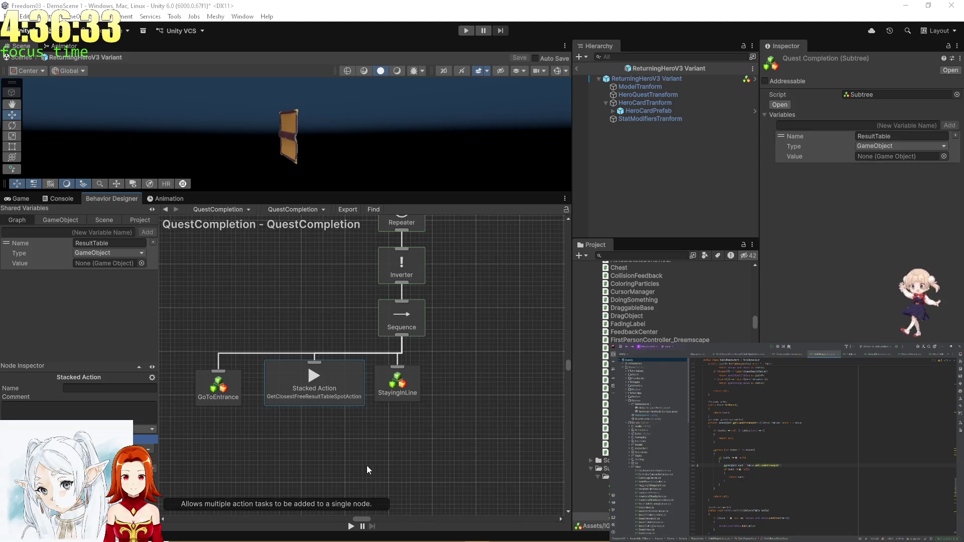
pyautogui.click(328, 422)
pyautogui.scroll(-1, 327, 425)
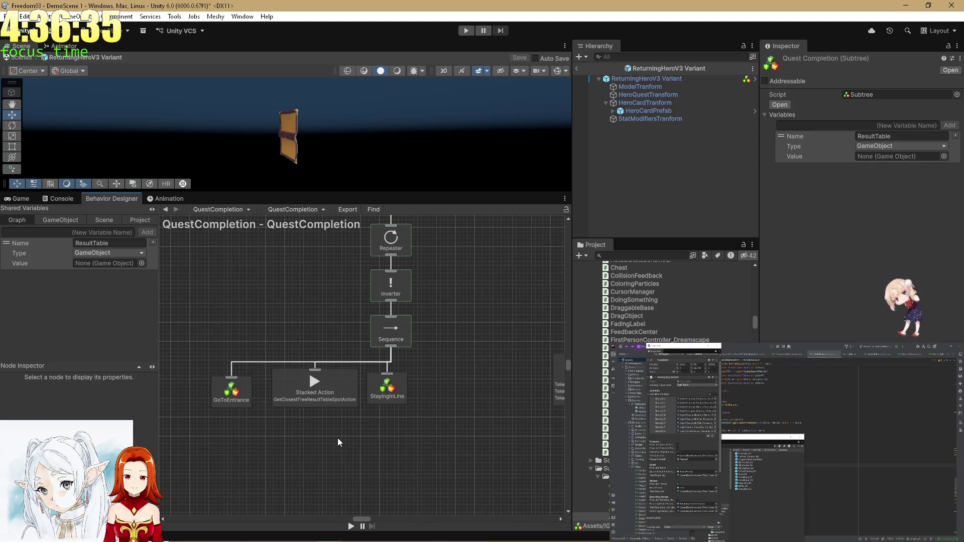
pyautogui.scroll(-2, 337, 438)
pyautogui.scroll(4, 450, 299)
pyautogui.scroll(-3, 348, 410)
pyautogui.rightClick(346, 411)
# - Search for the Compare task and add an Equals Stacked Action node to the graph
pyautogui.click(351, 418)
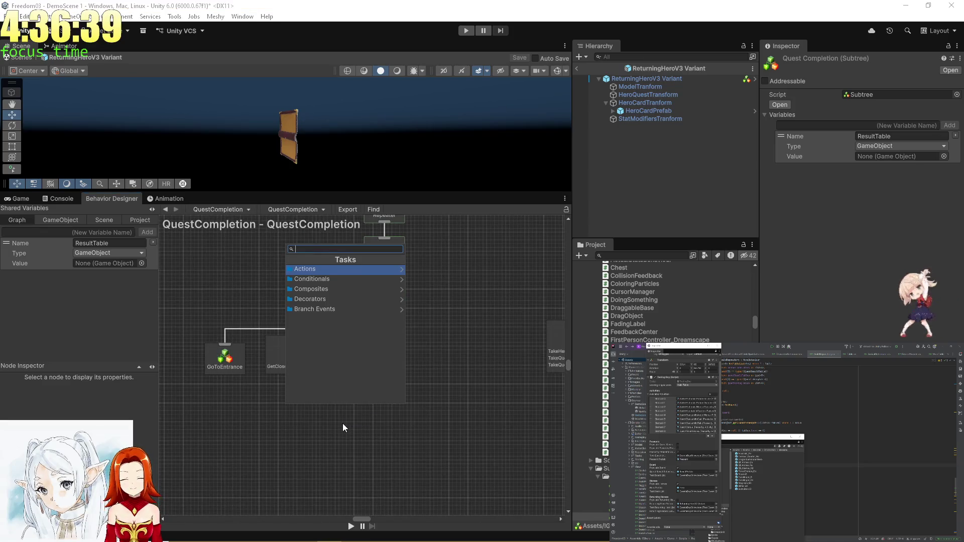
pyautogui.write('Quest')
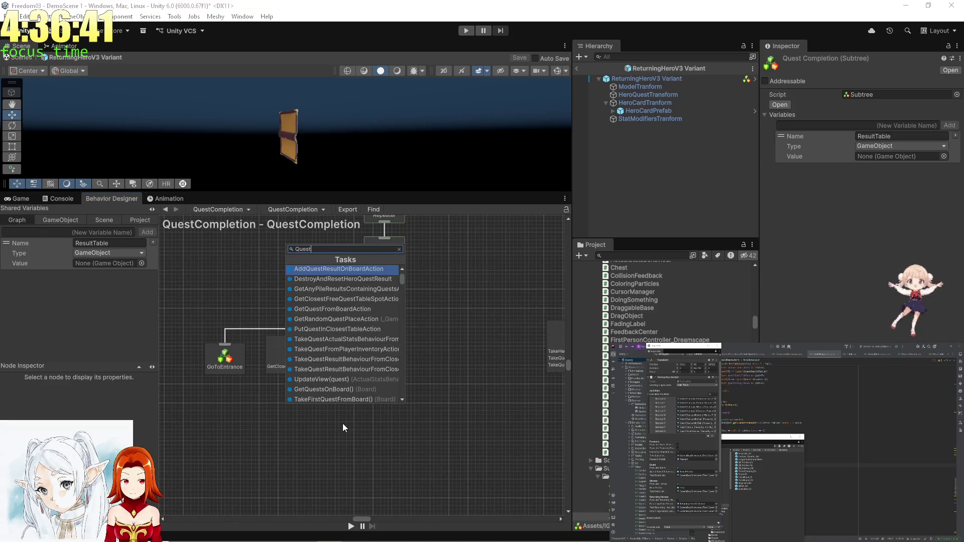
pyautogui.press('BackSpace')
pyautogui.press('BackSpace')
pyautogui.press('BackSpace')
pyautogui.write('Compar')
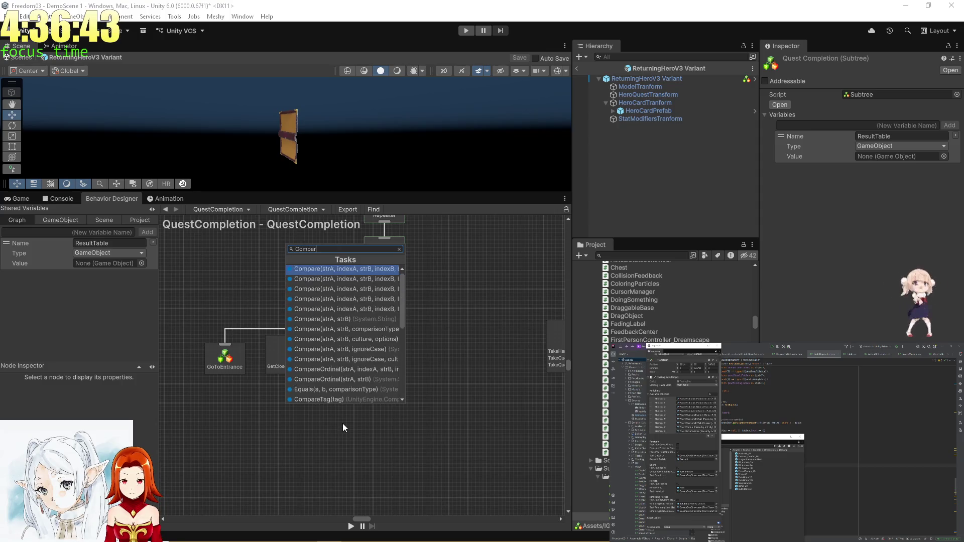
pyautogui.press('Down')
pyautogui.press('Down')
pyautogui.press('Down')
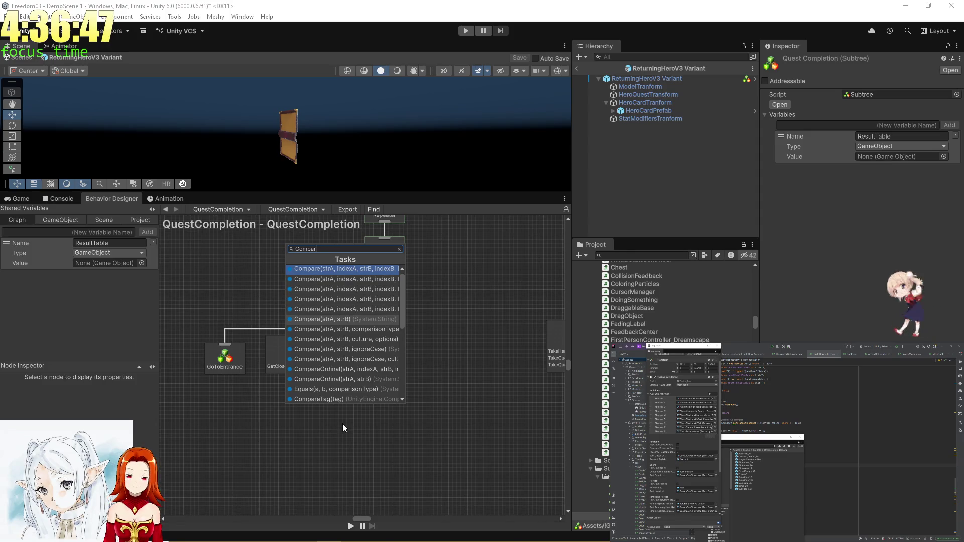
pyautogui.scroll(-1, 382, 385)
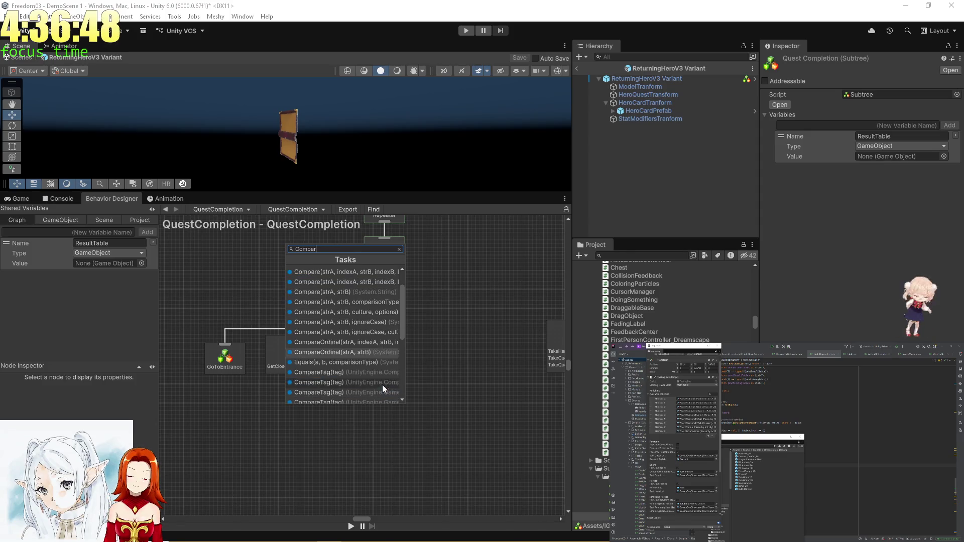
pyautogui.click(351, 363)
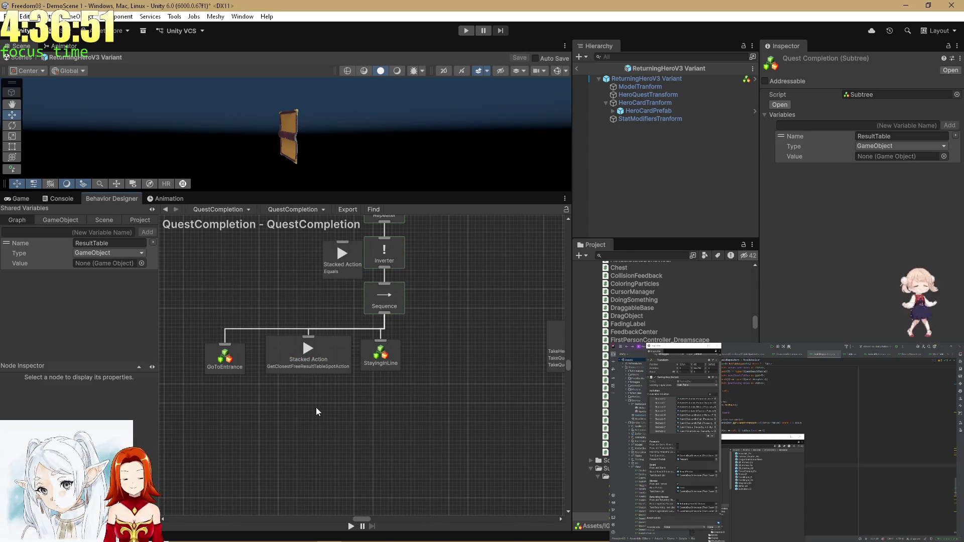
pyautogui.click(341, 255)
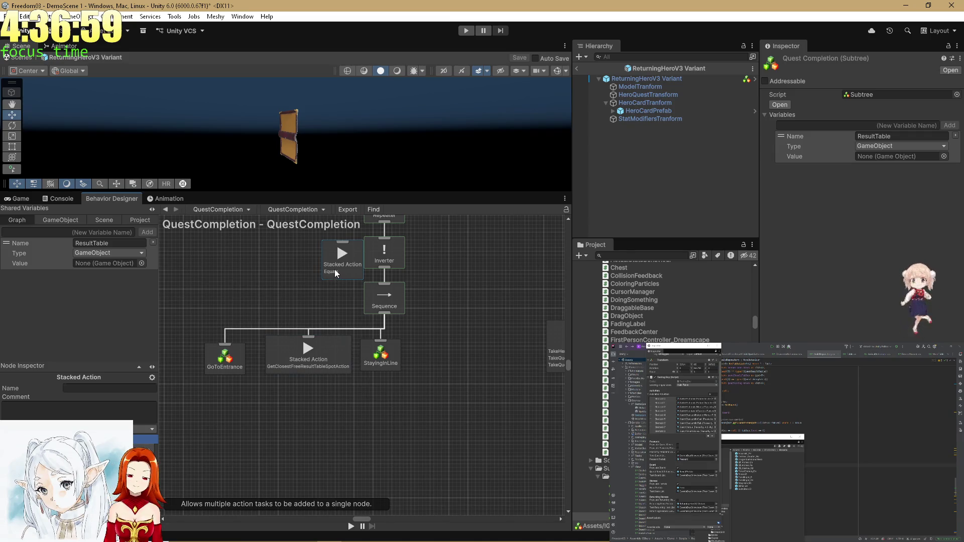
pyautogui.click(323, 390)
# - Add an IsNullOrEmpty Stacked Action node by searching 'null' and place it below the branch
pyautogui.rightClick(319, 415)
pyautogui.click(338, 422)
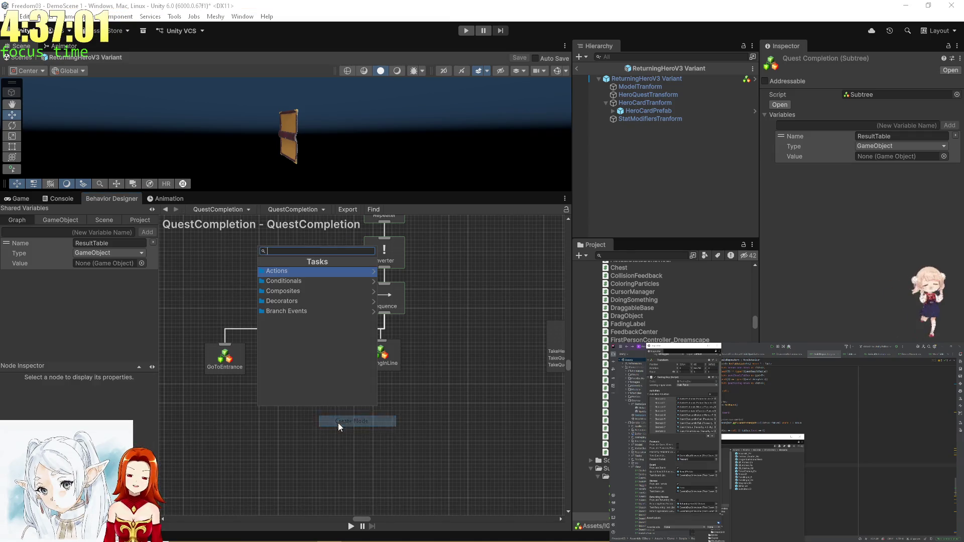
pyautogui.write('null')
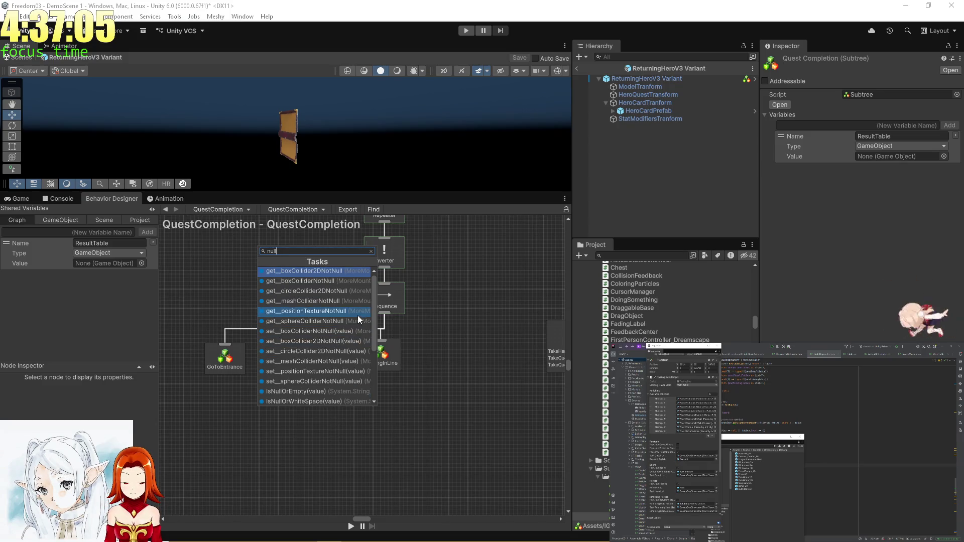
pyautogui.click(308, 391)
pyautogui.moveTo(310, 267)
pyautogui.mouseDown()
pyautogui.moveTo(336, 414)
pyautogui.moveTo(351, 414)
pyautogui.mouseUp()
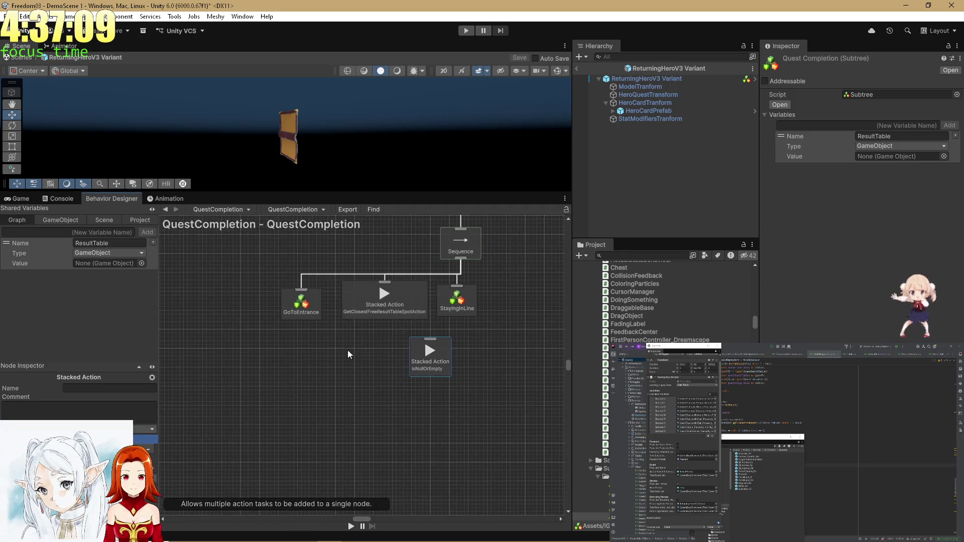
# - Spread the branch out: GoToEntrance and GetClosest left, StayingInLine right, IsNullOrEmpty up-left
pyautogui.moveTo(357, 354); pyautogui.dragTo(278, 289)
pyautogui.moveTo(395, 309); pyautogui.dragTo(303, 317)
pyautogui.moveTo(456, 309); pyautogui.dragTo(512, 320)
pyautogui.moveTo(426, 353)
pyautogui.mouseDown()
pyautogui.moveTo(402, 365)
pyautogui.moveTo(400, 350)
pyautogui.mouseUp()
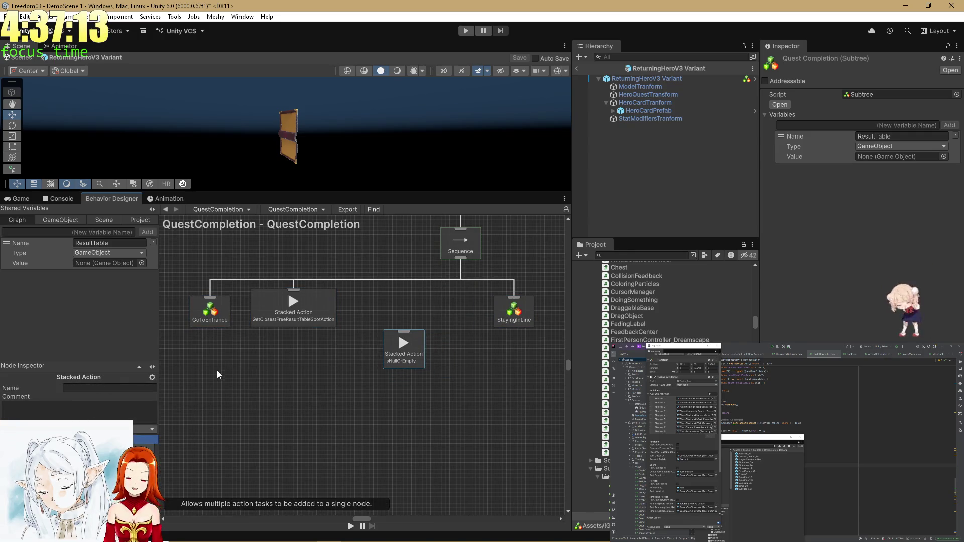
pyautogui.moveTo(429, 272); pyautogui.dragTo(405, 328)
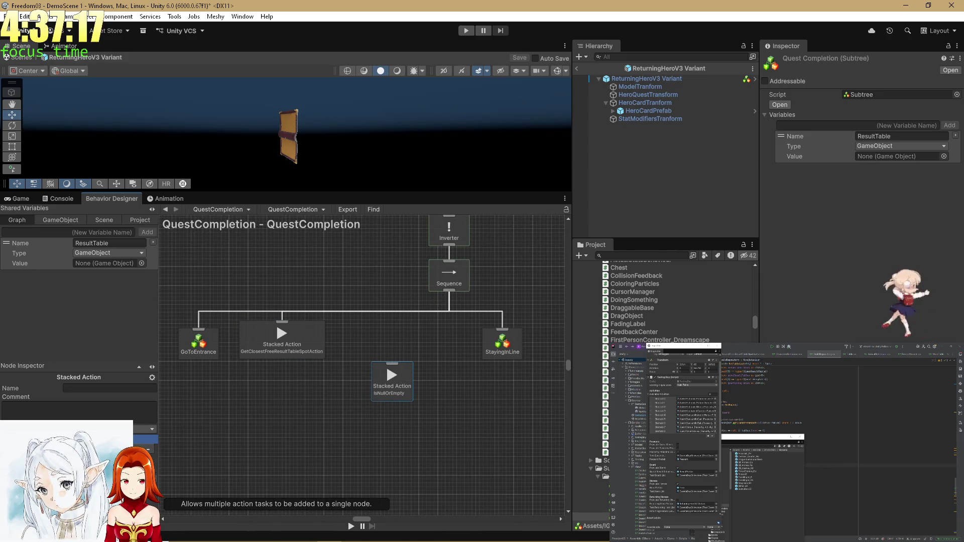
pyautogui.click(160, 466)
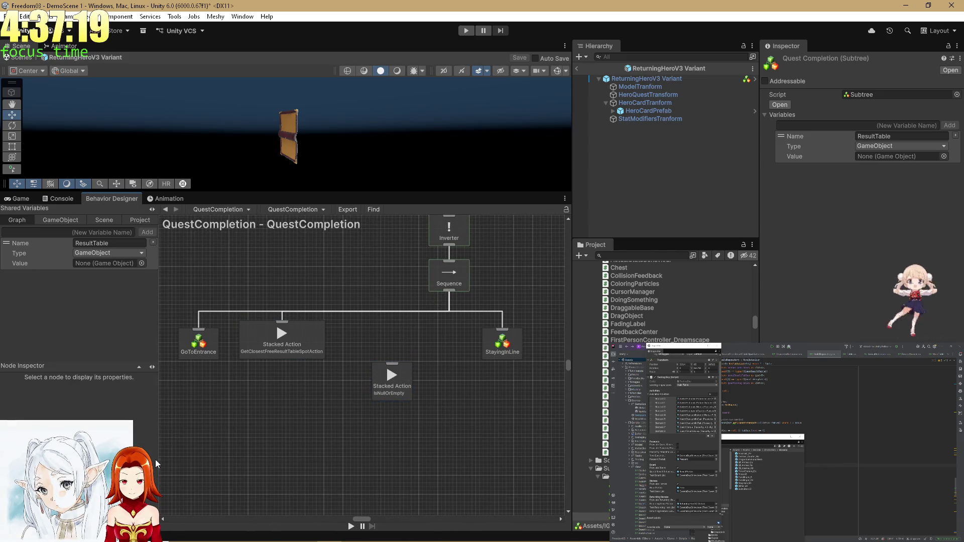
# - Select the GetClosest and IsNullOrEmpty nodes, then try Rider's code search
pyautogui.click(289, 339)
pyautogui.click(399, 384)
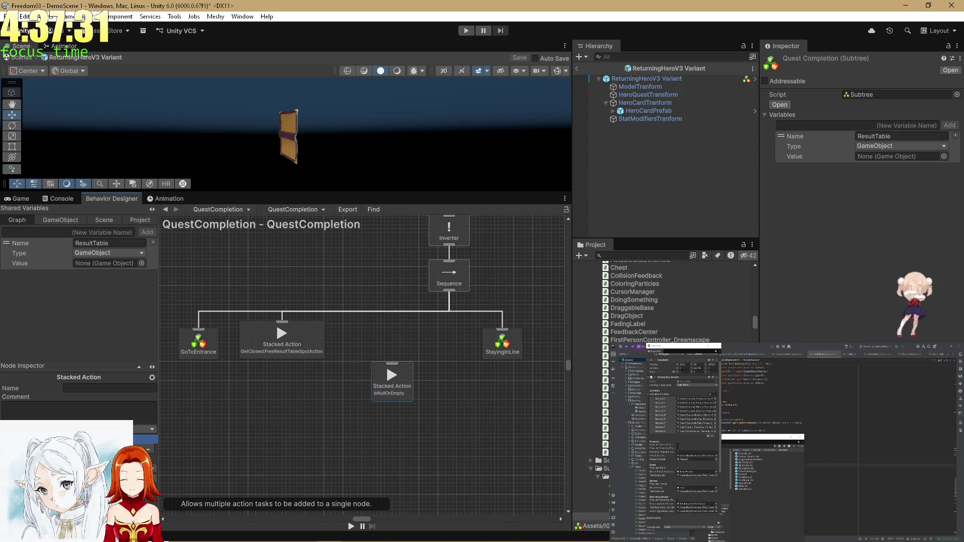
pyautogui.hotkey('alt', 'Tab')
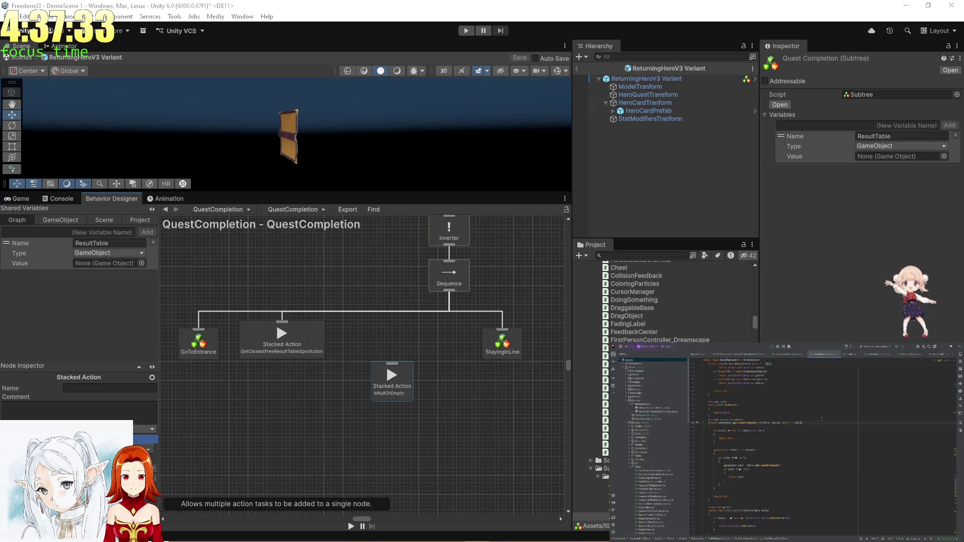
pyautogui.hotkey('ctrl', 'shift', 'n')
pyautogui.press('BackSpace')
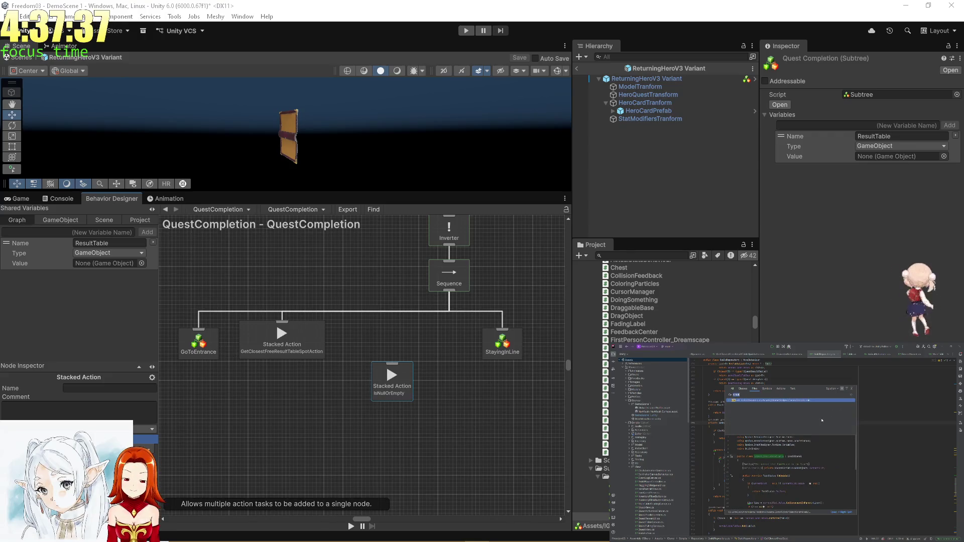
pyautogui.press('Escape')
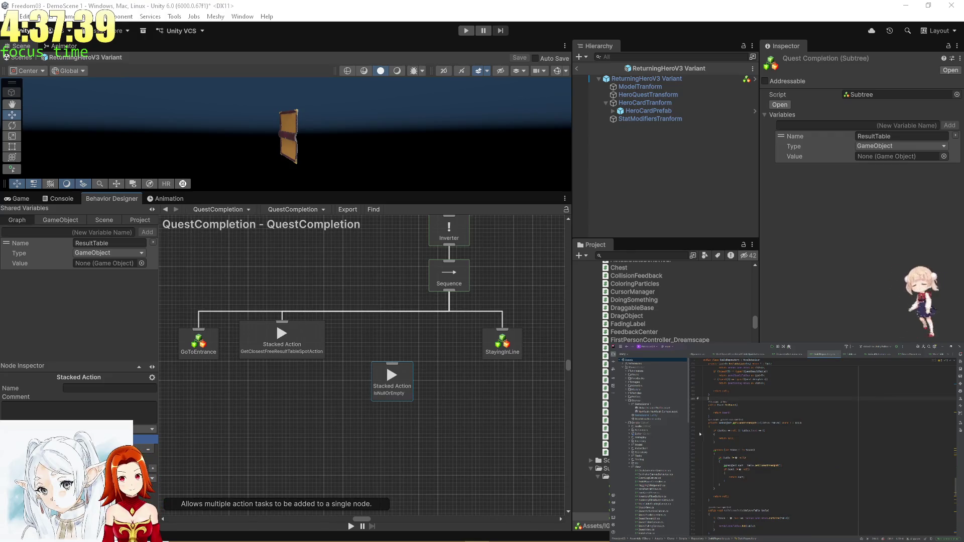
# - Open a script from Rider's project tree, then bring up Behavior Designer's Create Node task list
pyautogui.click(629, 469)
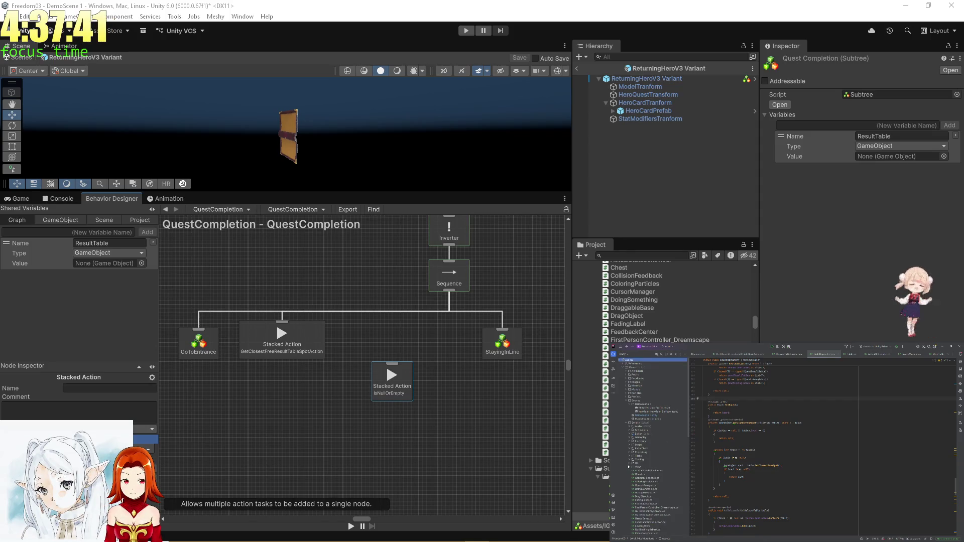
pyautogui.scroll(-5, 804, 427)
pyautogui.scroll(-2, 653, 452)
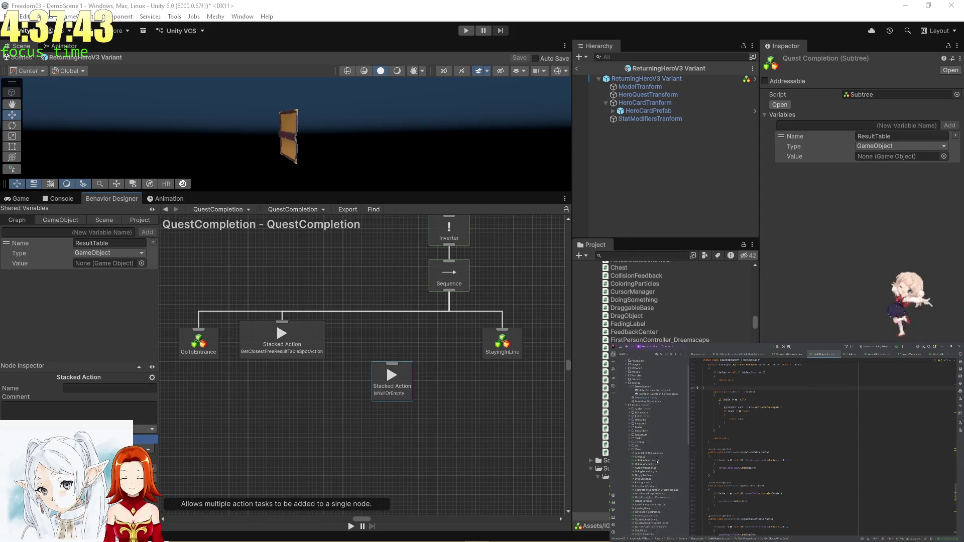
pyautogui.click(629, 435)
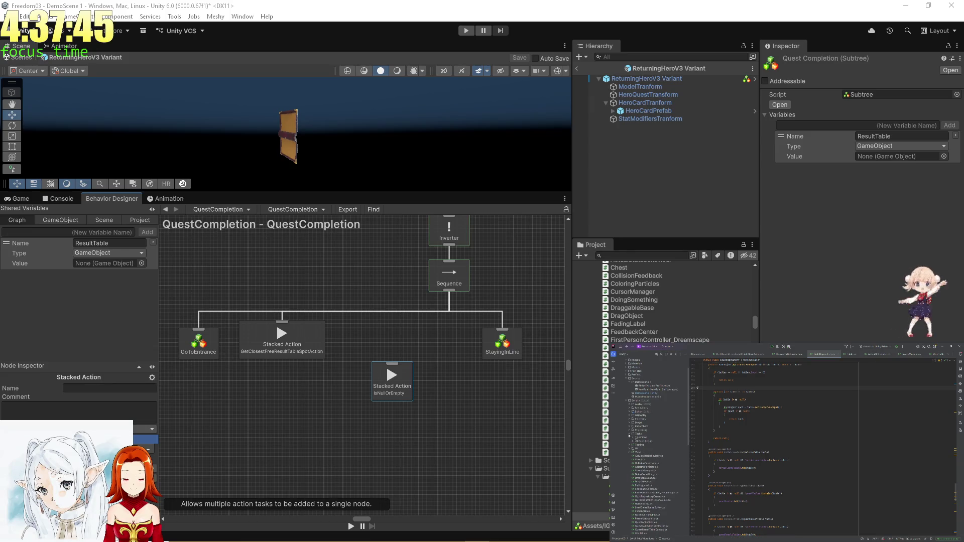
pyautogui.click(635, 440)
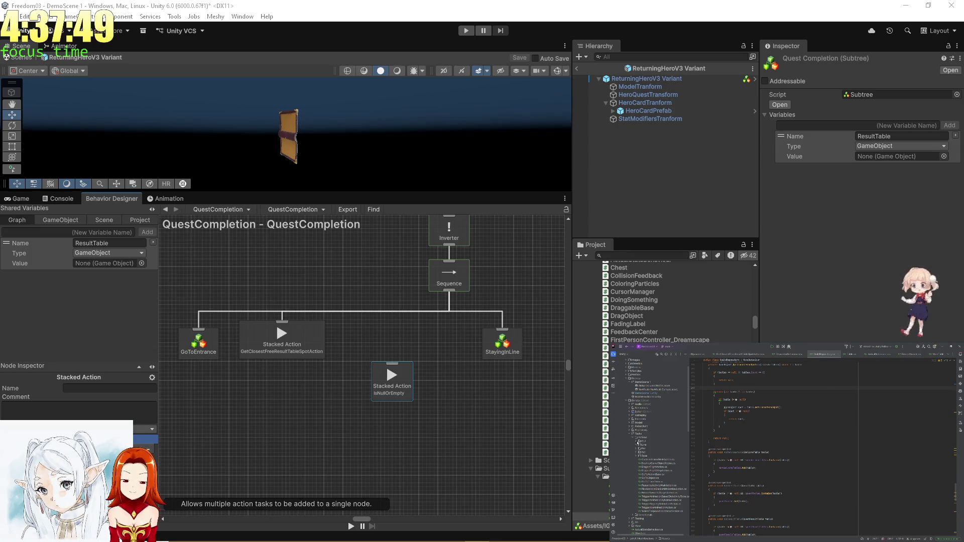
pyautogui.click(638, 443)
pyautogui.doubleClick(663, 445)
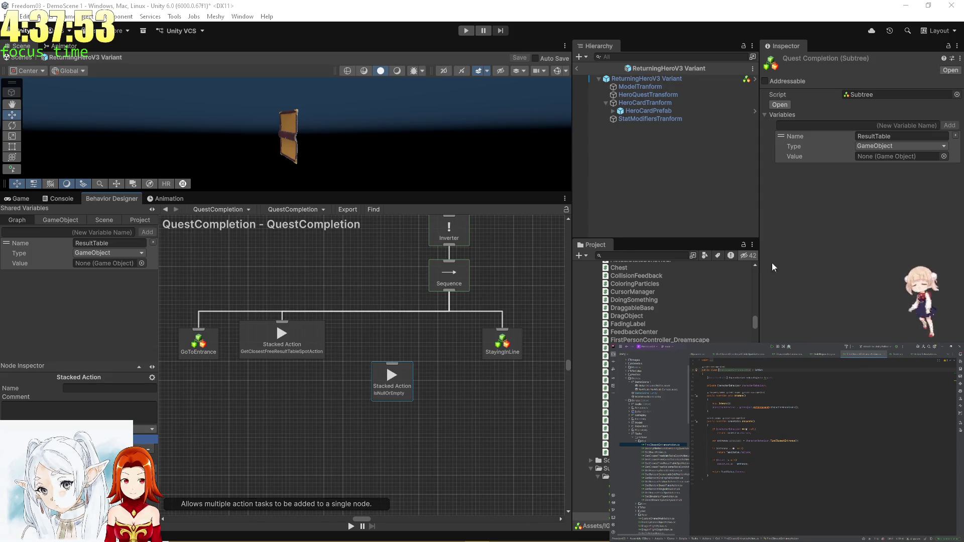
pyautogui.rightClick(330, 408)
pyautogui.click(344, 415)
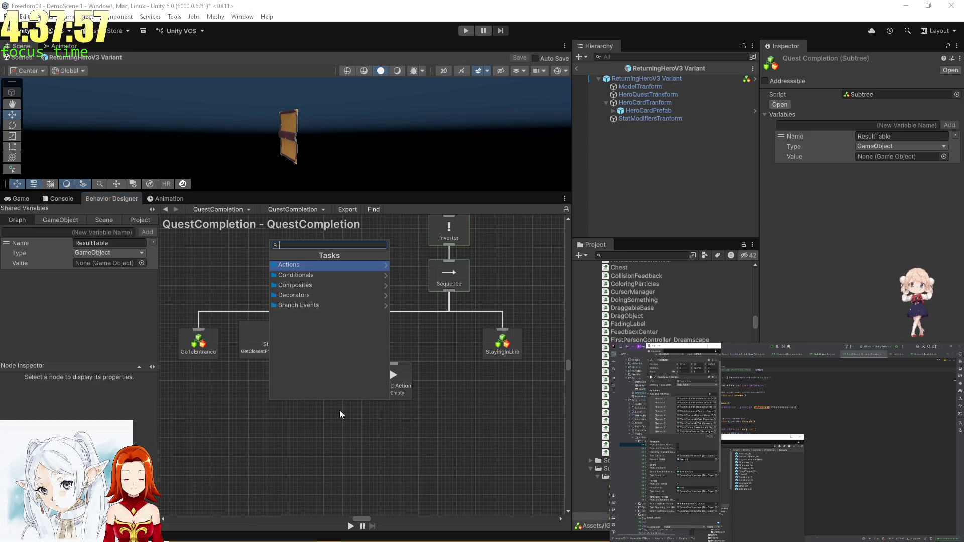
# - Browse the Conditionals task category, then dismiss the list without adding a task
pyautogui.click(346, 275)
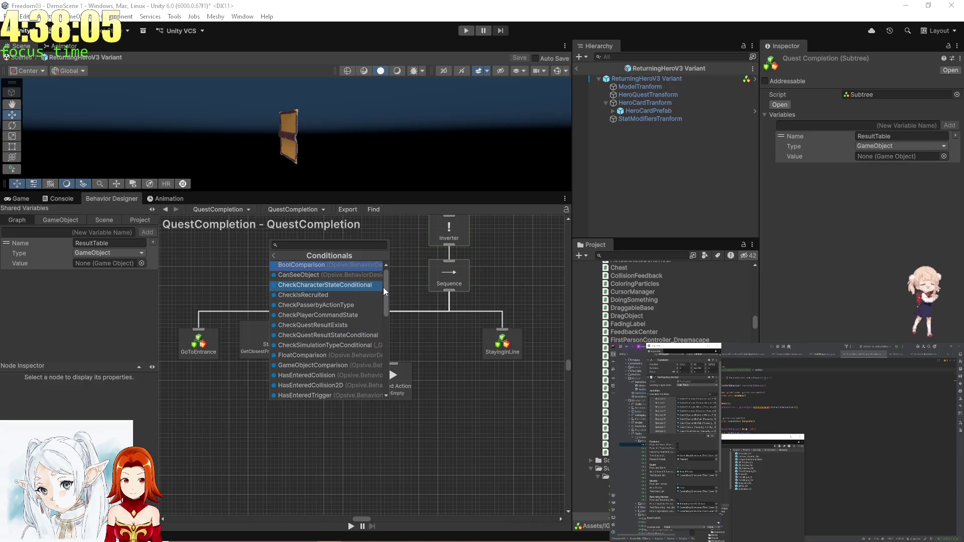
pyautogui.moveTo(387, 290)
pyautogui.mouseDown()
pyautogui.moveTo(384, 364)
pyautogui.moveTo(397, 321)
pyautogui.mouseUp()
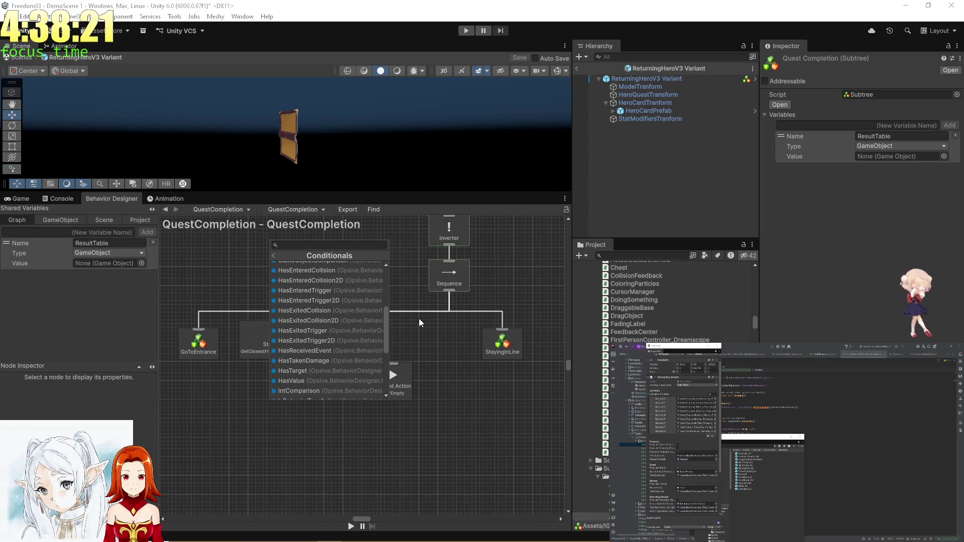
pyautogui.scroll(-3, 385, 318)
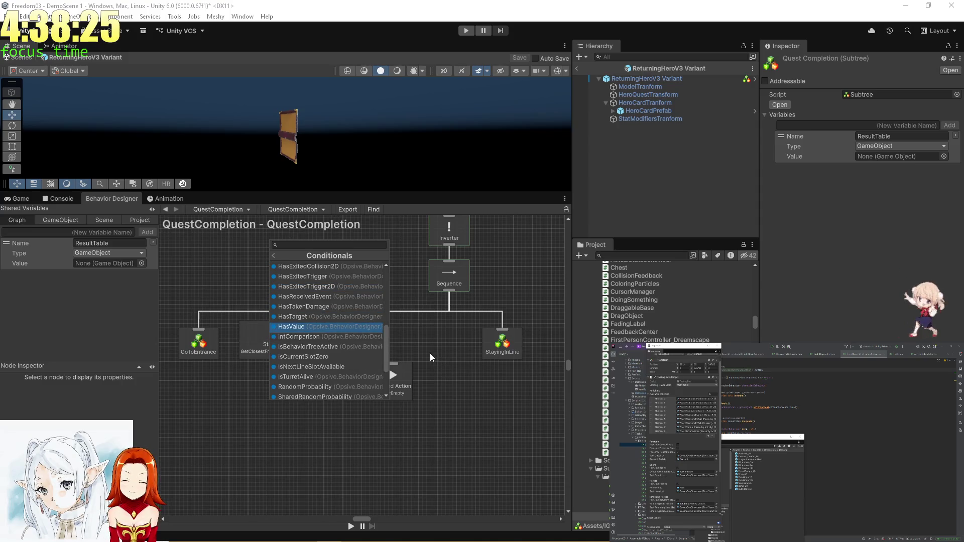
pyautogui.scroll(-1, 369, 352)
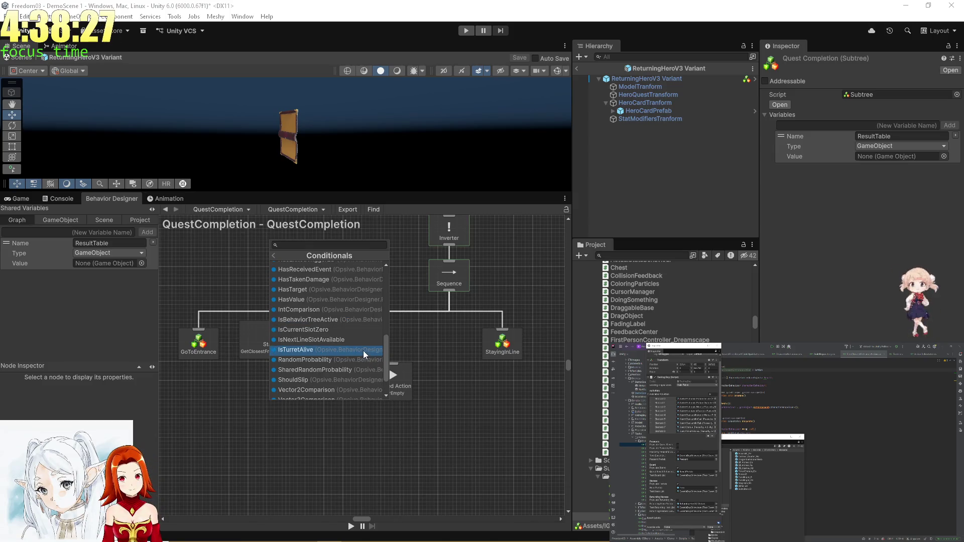
pyautogui.scroll(-1, 362, 351)
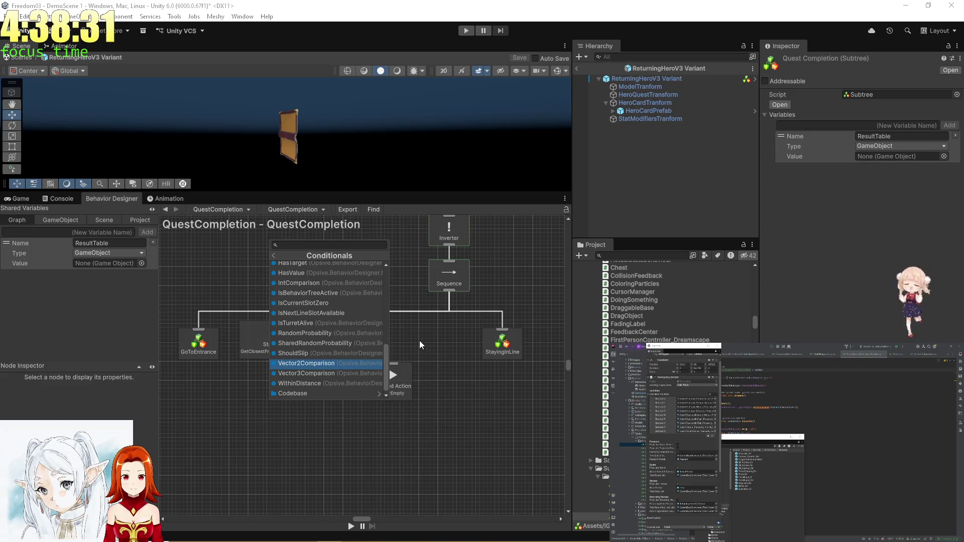
pyautogui.click(266, 341)
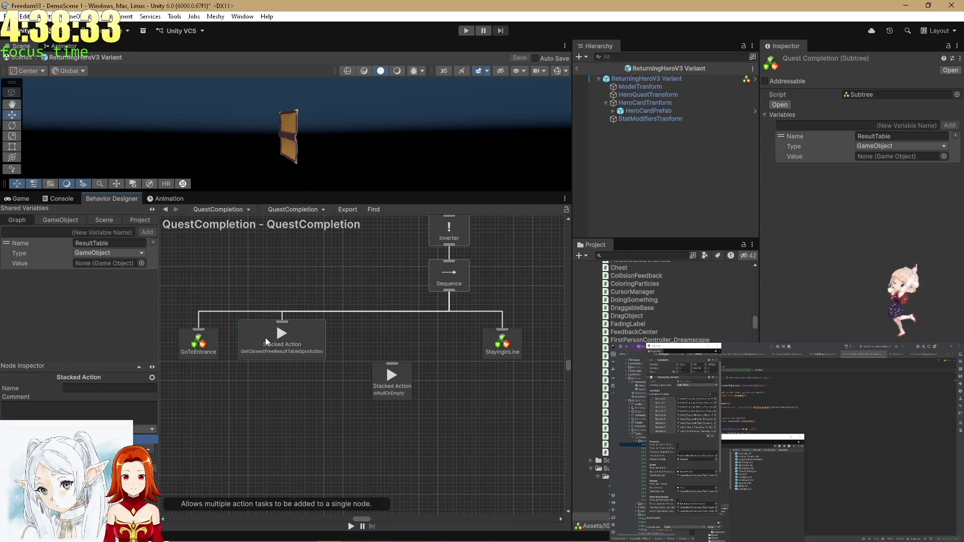
# - Add a BoolComparison conditional from Add Task > Conditionals
pyautogui.click(389, 374)
pyautogui.rightClick(378, 345)
pyautogui.click(379, 348)
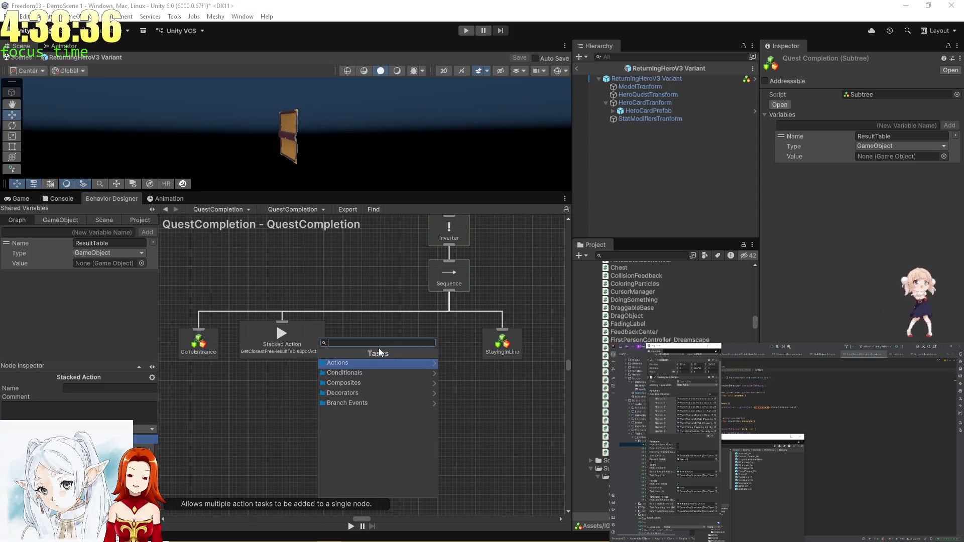
pyautogui.click(353, 372)
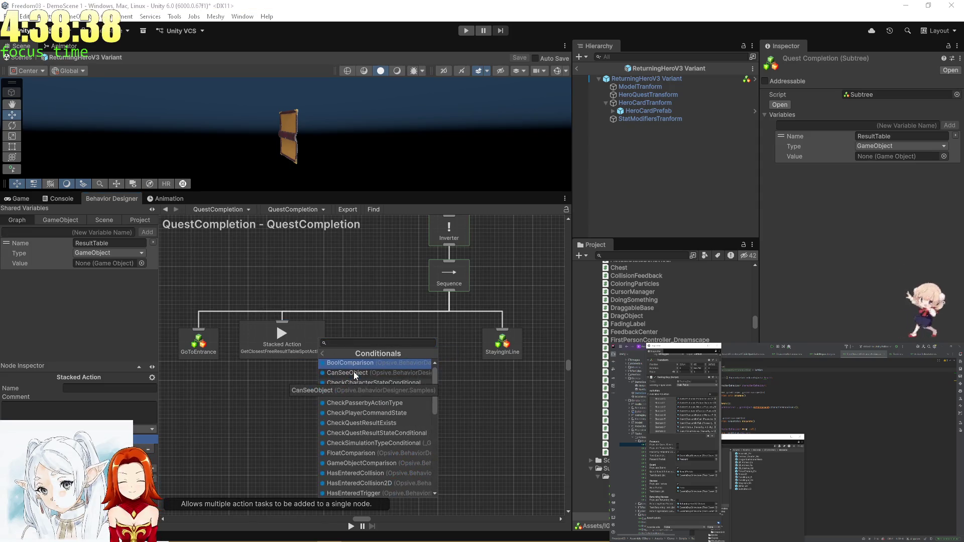
pyautogui.click(393, 364)
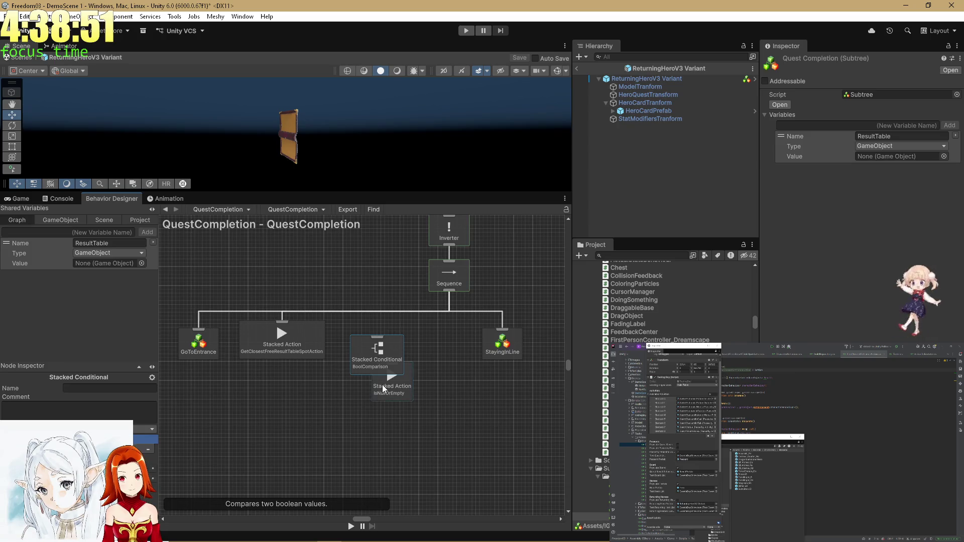
# - Delete the BoolComparison and IsNullOrEmpty nodes, leaving only the Sequence's three children
pyautogui.press('Delete')
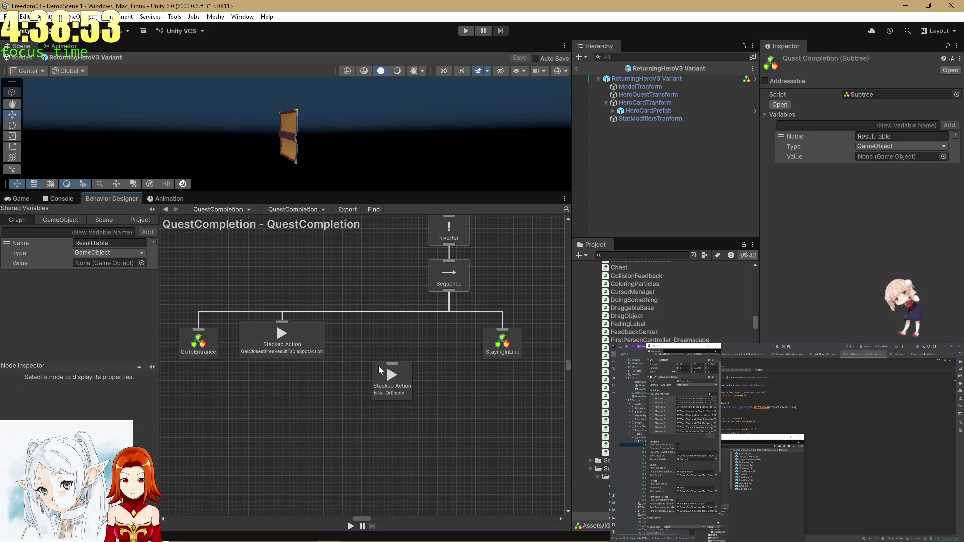
pyautogui.click(383, 378)
pyautogui.press('Delete')
pyautogui.moveTo(405, 353); pyautogui.dragTo(398, 372)
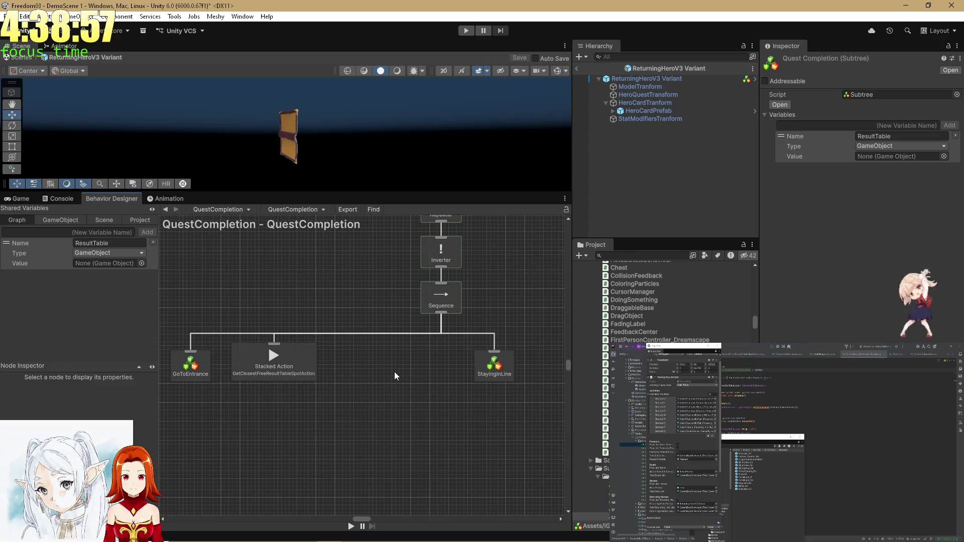
# - Start a new Copilot agent task with the GPT-5.3-Codex model and begin typing its description
pyautogui.click(755, 421)
pyautogui.press('Down')
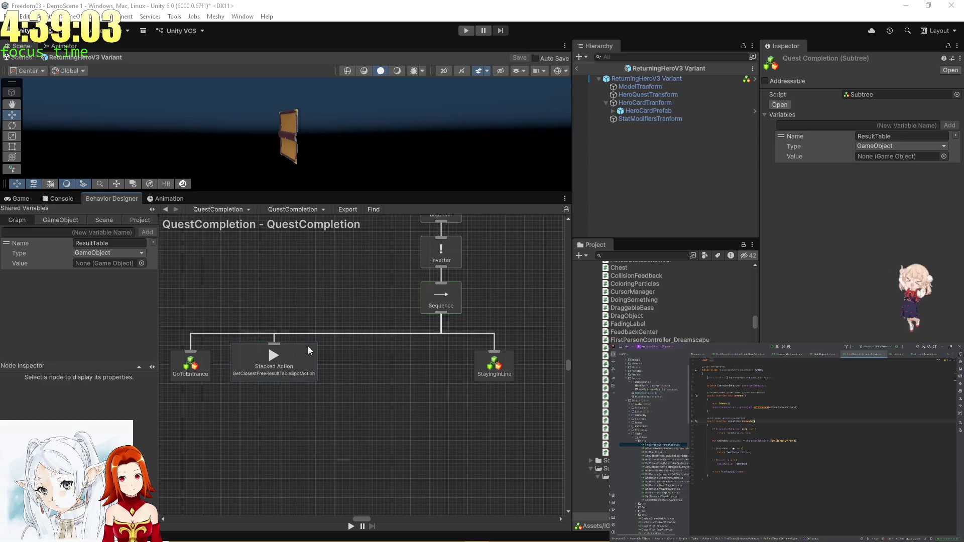
pyautogui.click(284, 363)
pyautogui.hotkey('alt', 'Tab')
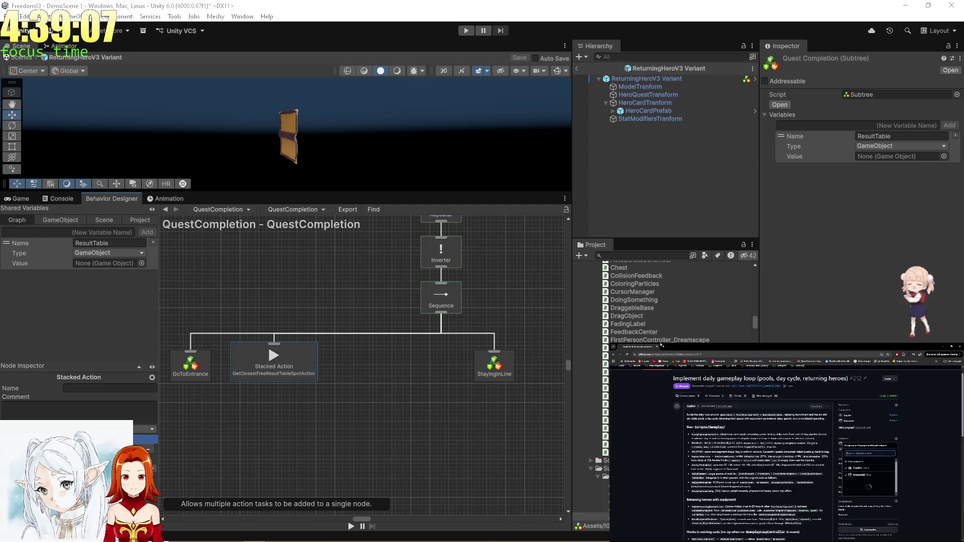
pyautogui.hotkey('ctrl', 't')
pyautogui.write('age')
pyautogui.press('Return')
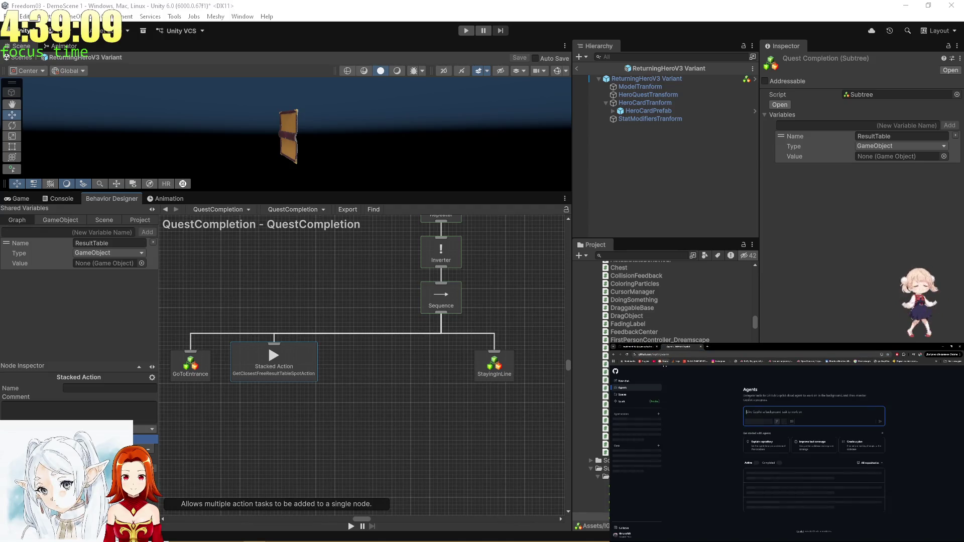
pyautogui.click(868, 421)
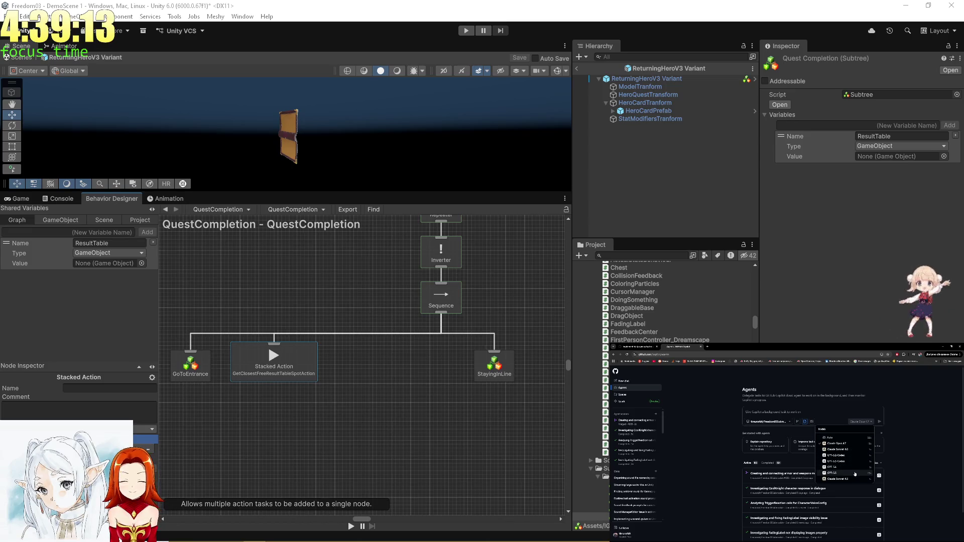
pyautogui.click(844, 462)
pyautogui.click(798, 411)
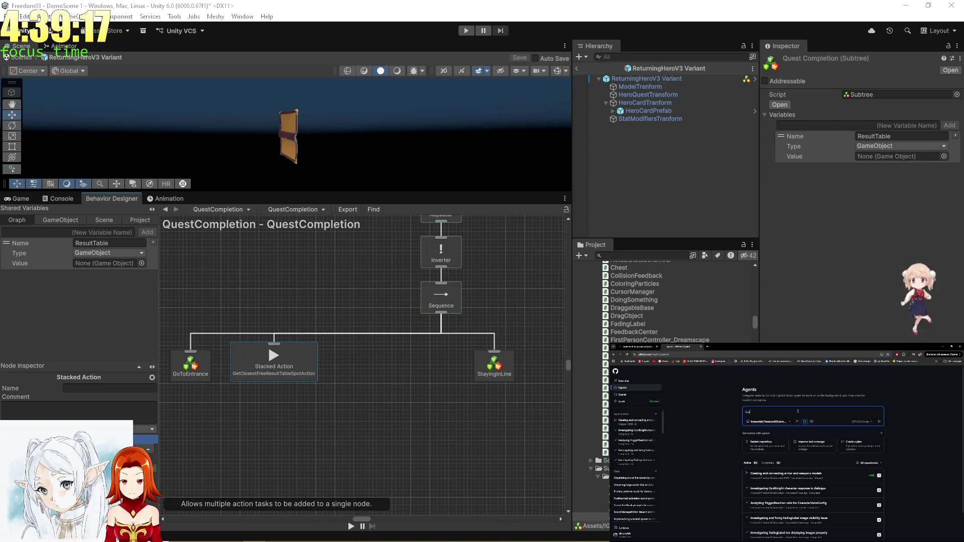
pyautogui.write('ate Option a')
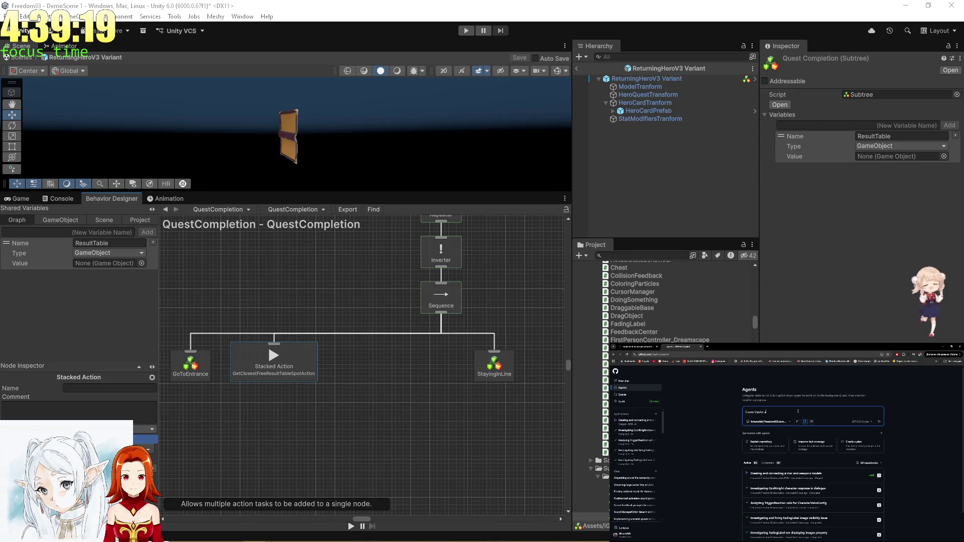
pyautogui.write('c')
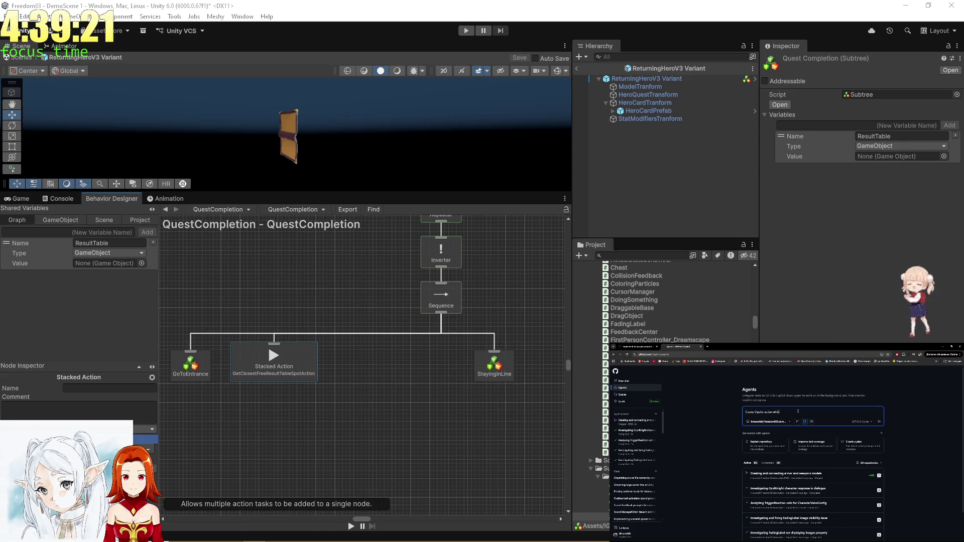
pyautogui.write('c check')
# - Open GetClosestFreeResultTableSpotAction.cs in Rider via Go to File and move Rider to the main screen
pyautogui.hotkey('alt', 'Tab')
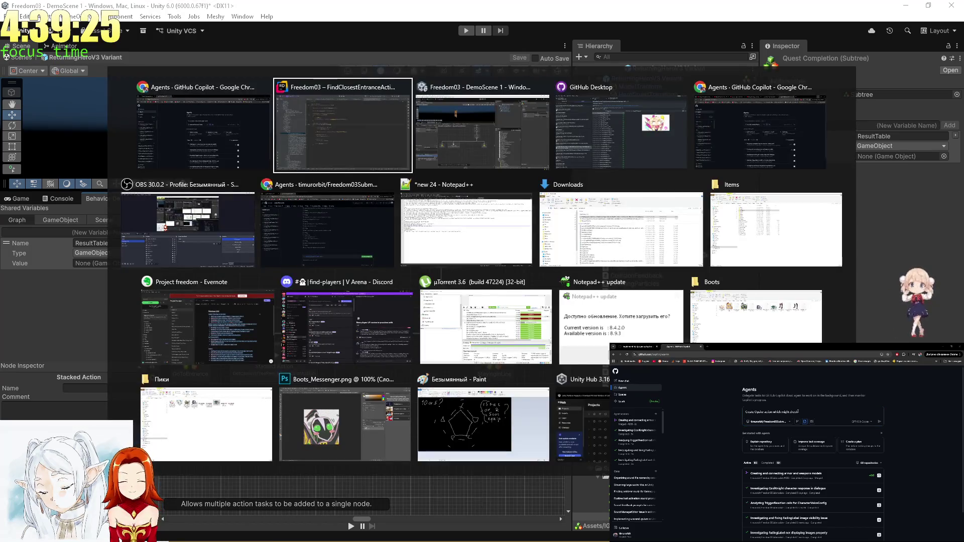
pyautogui.hotkey('ctrl', 'shift', 'n')
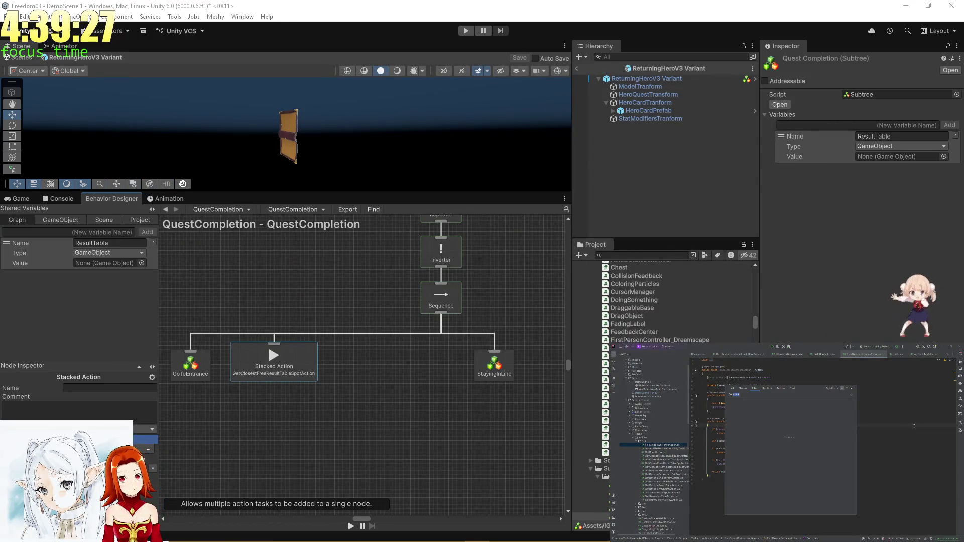
pyautogui.write('GetClosest')
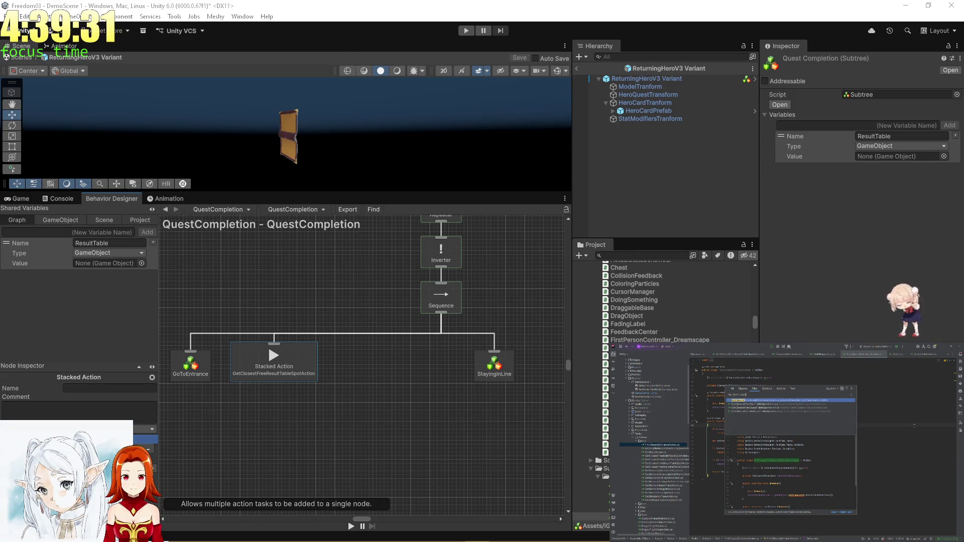
pyautogui.write('Re')
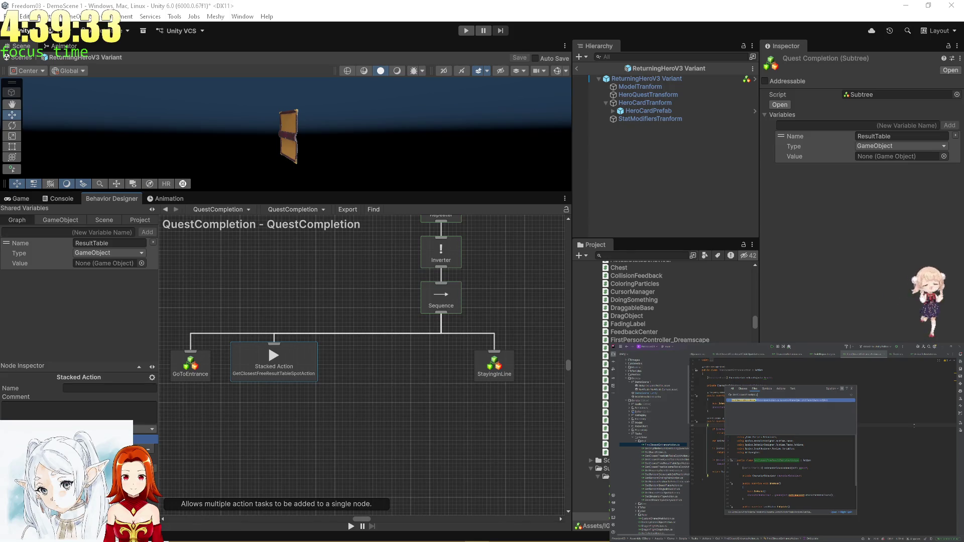
pyautogui.press('Return')
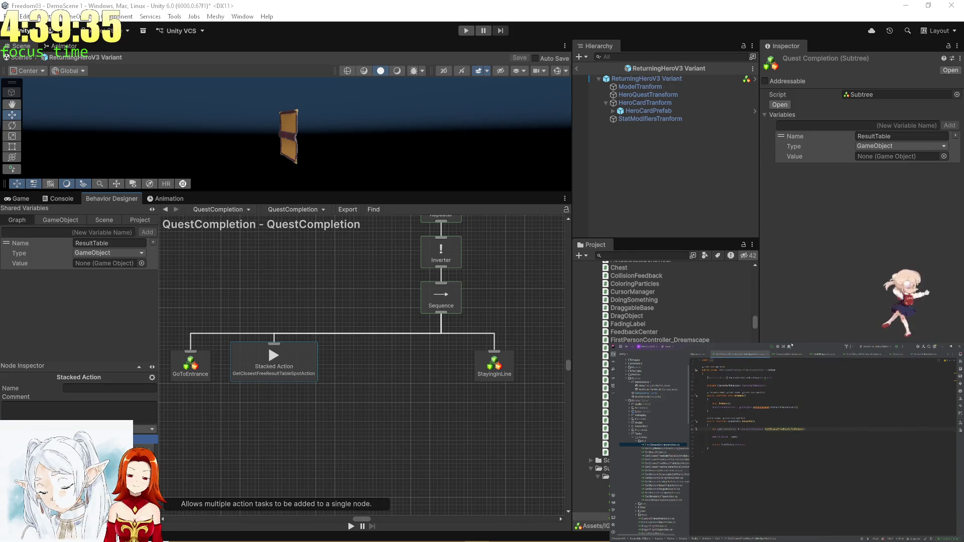
pyautogui.press('super+shift+Left')
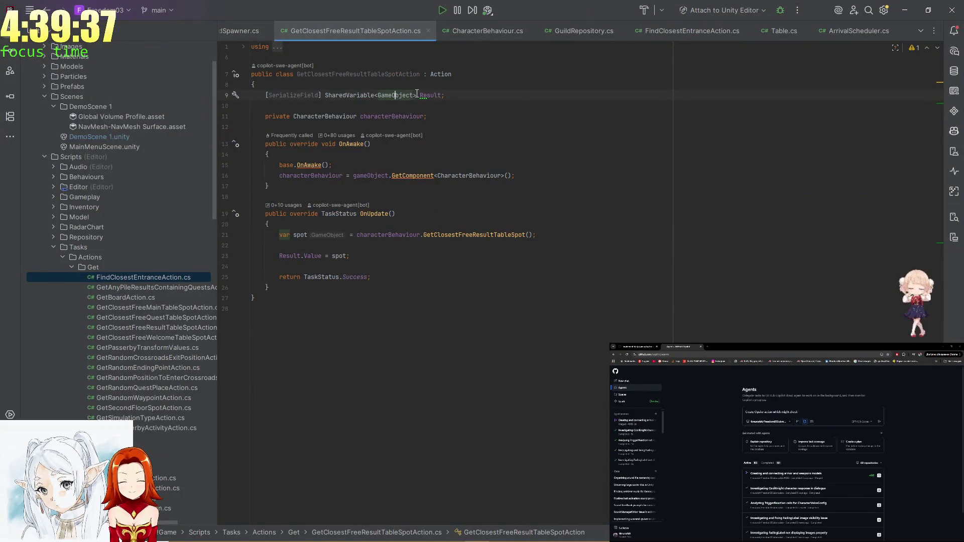
# - Copy SharedVariable from line 9 into the Copilot task description and keep writing it
pyautogui.moveTo(416, 94); pyautogui.dragTo(333, 95)
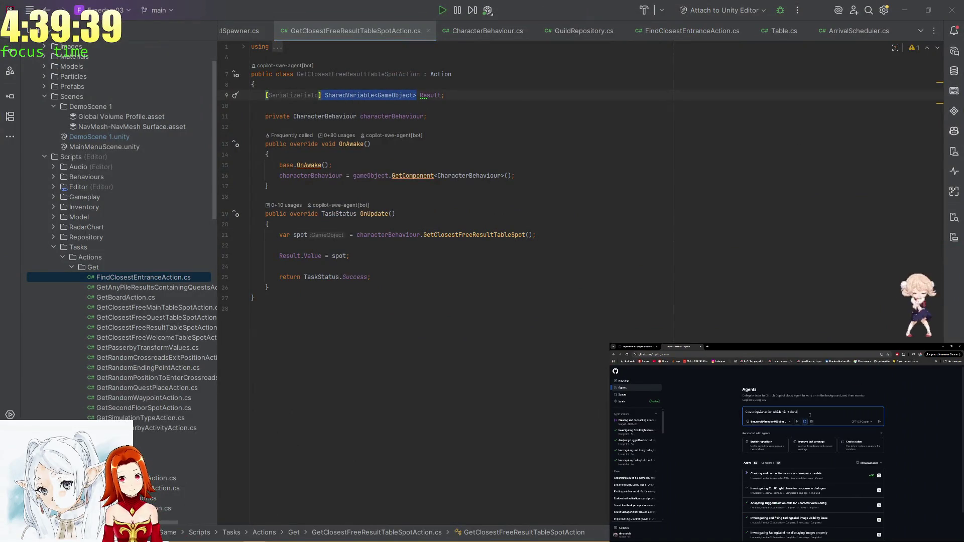
pyautogui.click(360, 95)
pyautogui.doubleClick(361, 95)
pyautogui.hotkey('ctrl', 'c')
pyautogui.click(808, 413)
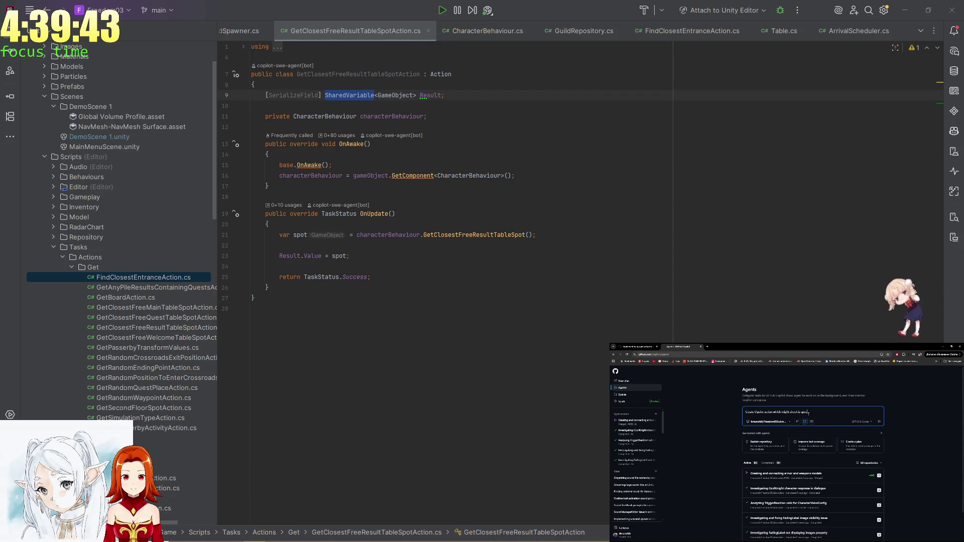
pyautogui.write('ction')
pyautogui.hotkey('ctrl', 'v')
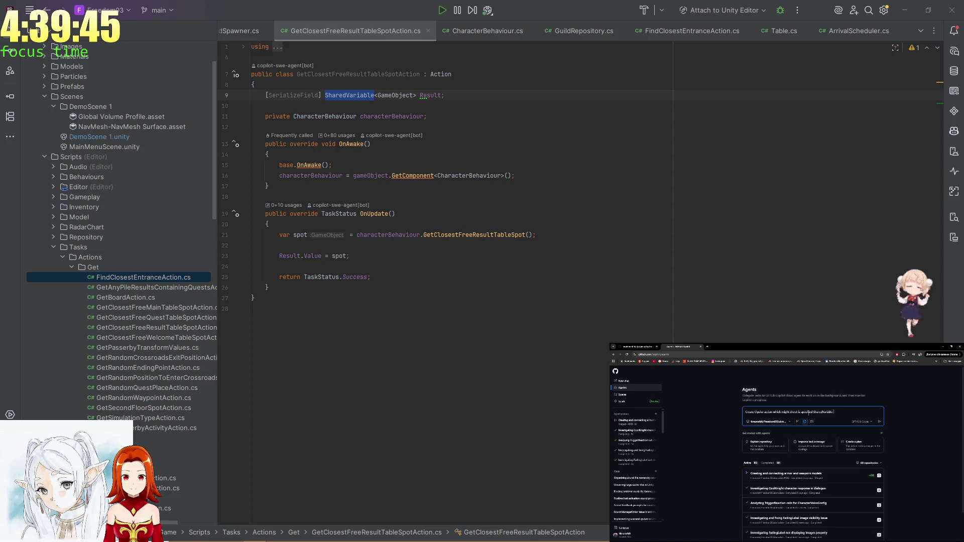
pyautogui.write('l or no')
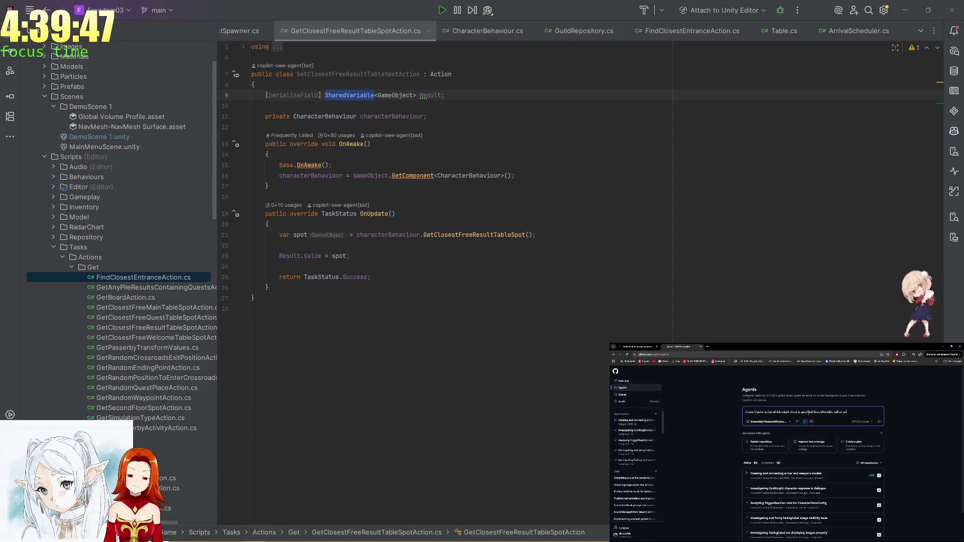
pyautogui.write('t.')
pyautogui.hotkey('shift', 'Return')
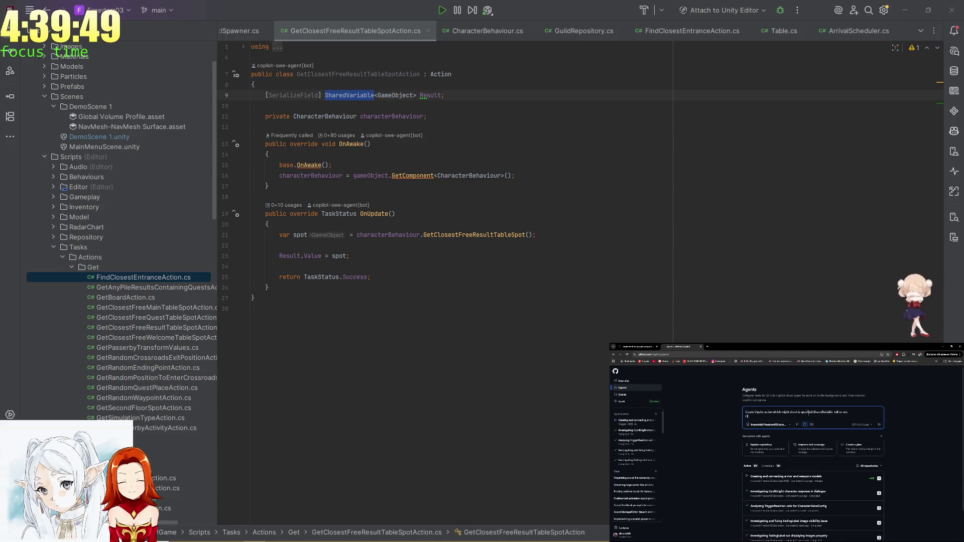
pyautogui.write('intend to pu')
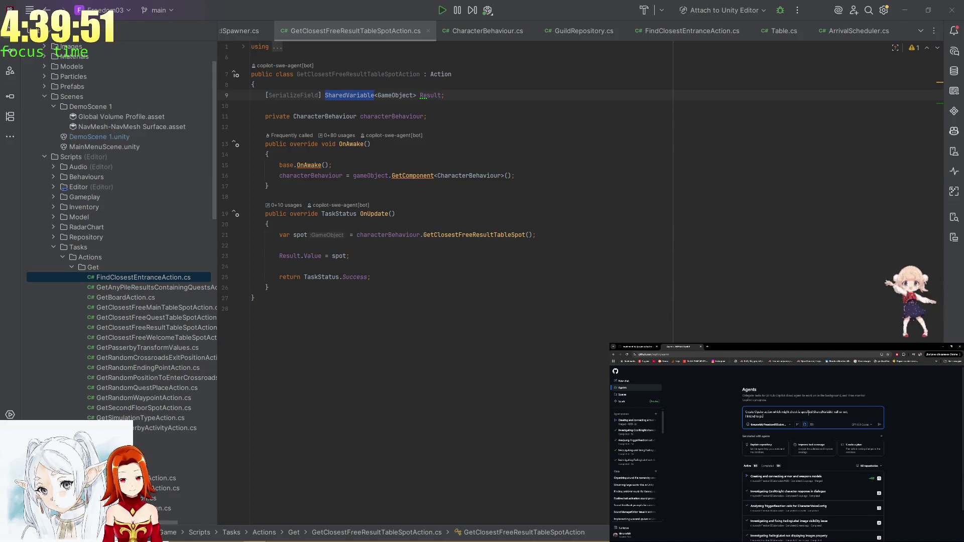
pyautogui.write(' of')
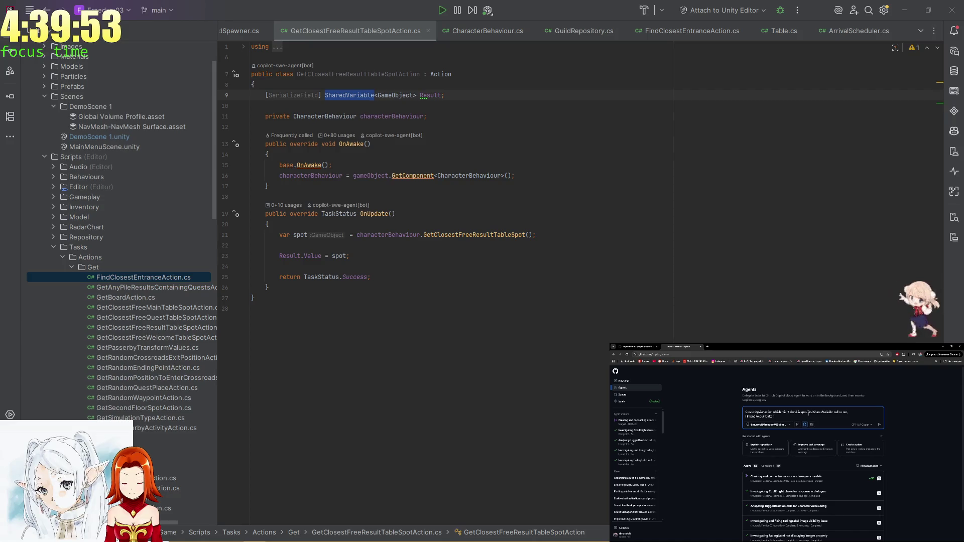
# - Add the GetClosestFreeResultTableSpotAction class name to the prompt and start the agent task
pyautogui.click(358, 74)
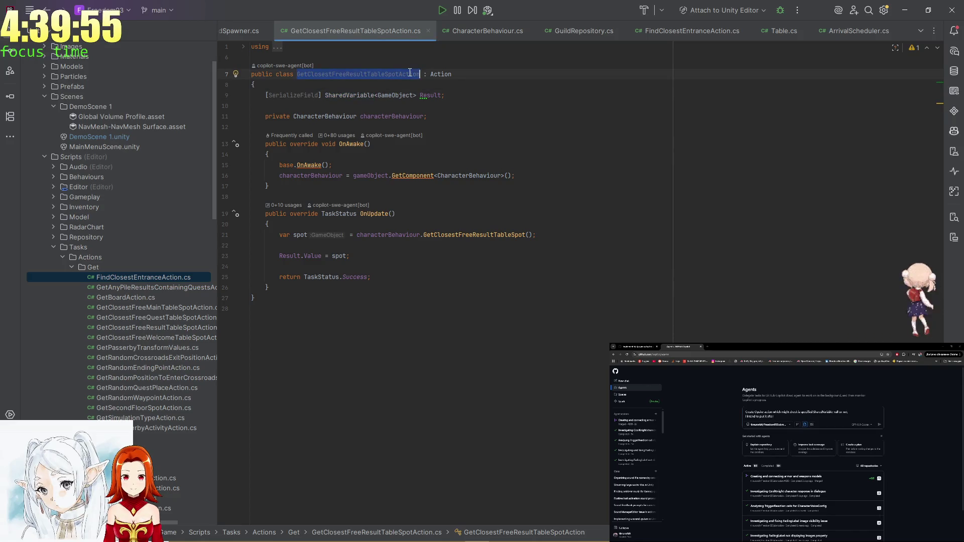
pyautogui.write('GetClosestFreeResultTableSpotAction')
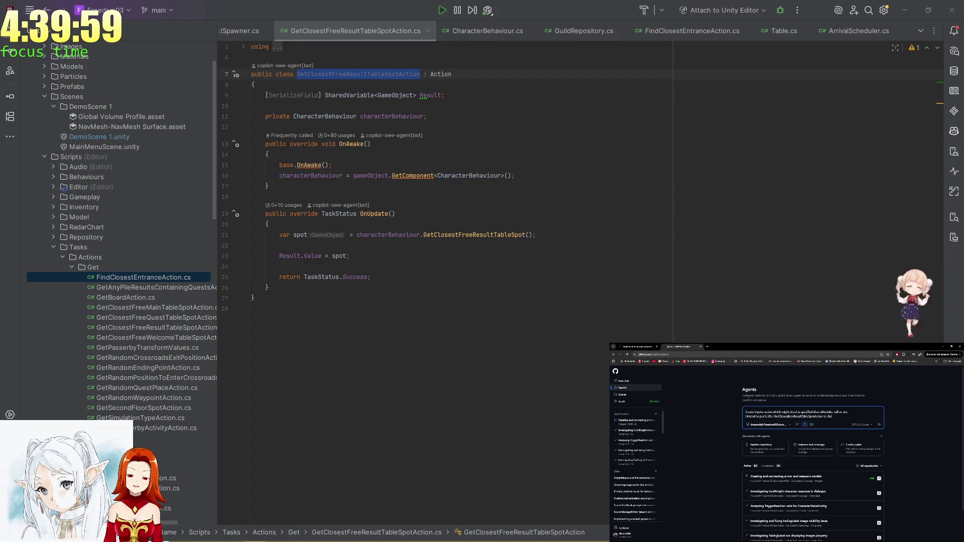
pyautogui.write('ck is result null or n')
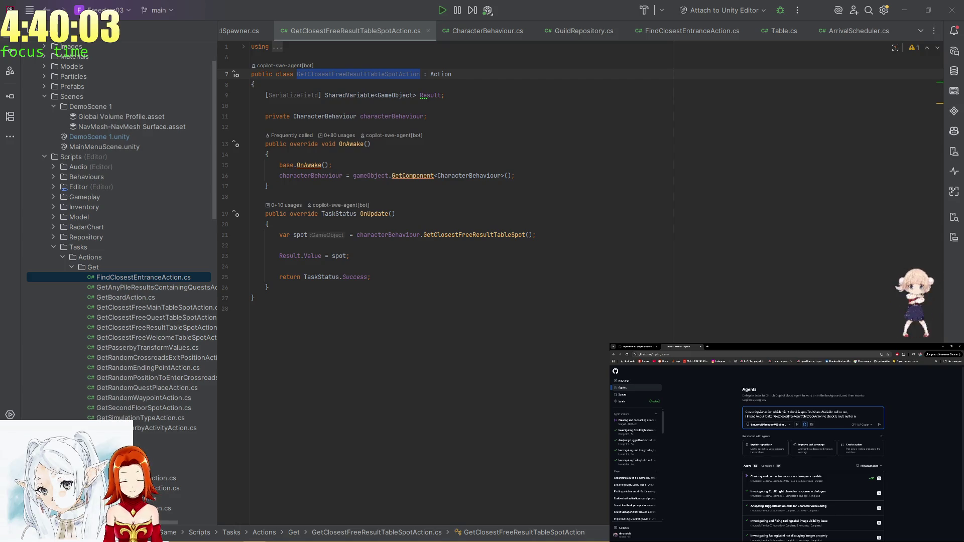
pyautogui.hotkey('ctrl', 'a')
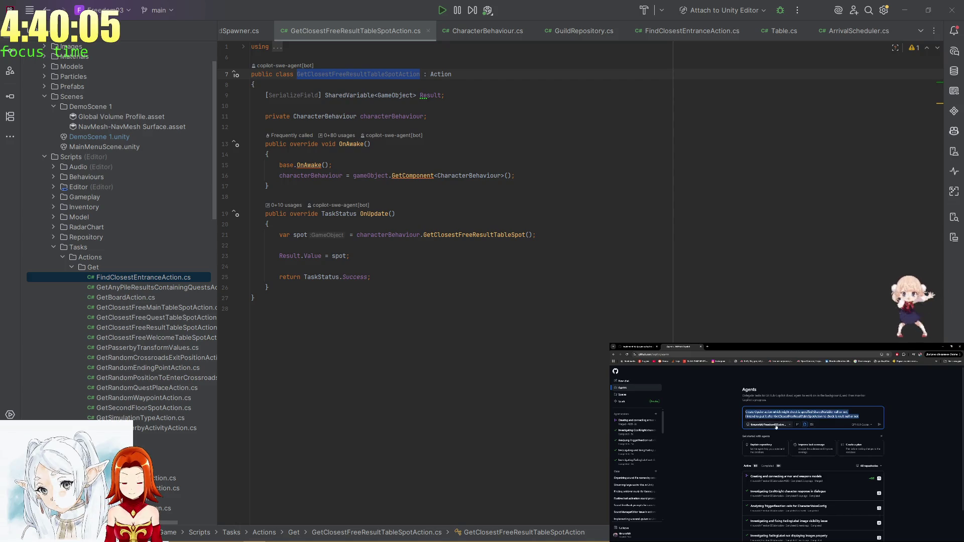
pyautogui.click(776, 427)
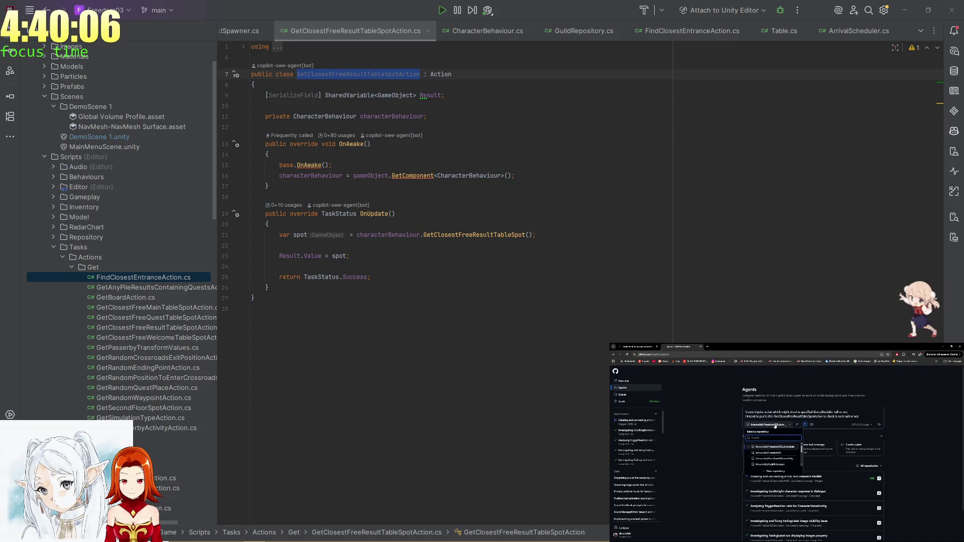
pyautogui.click(880, 425)
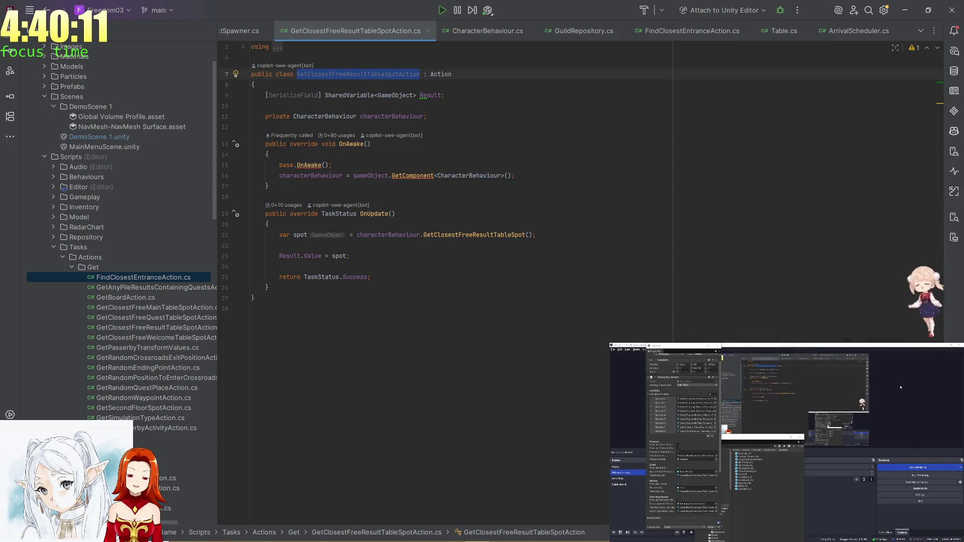
# - Seek the Dimotai YouTube video back to Track 1, Strife, then return to Rider's code
pyautogui.hotkey('alt', 'Tab')
pyautogui.hotkey('alt', 'Tab')
pyautogui.hotkey('alt', 'Tab')
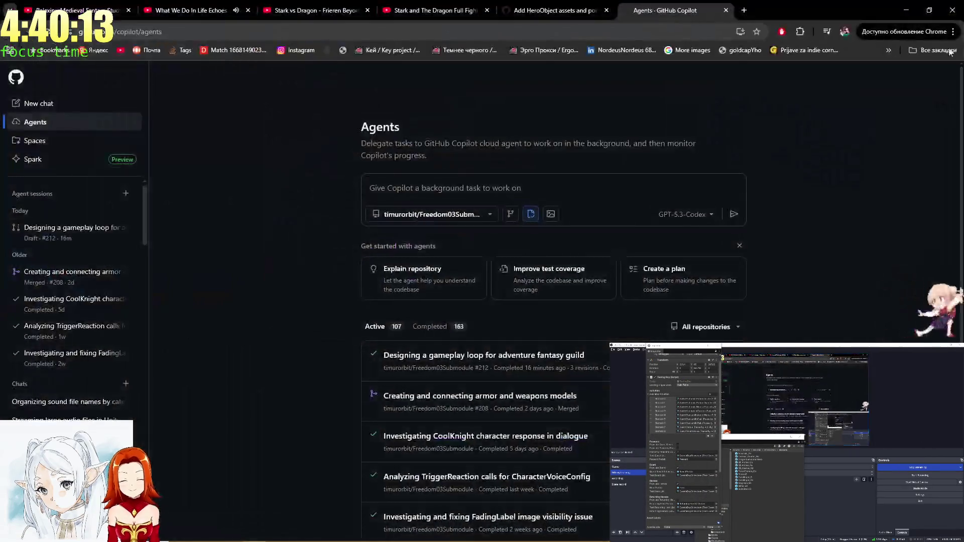
pyautogui.hotkey('ctrl', '2')
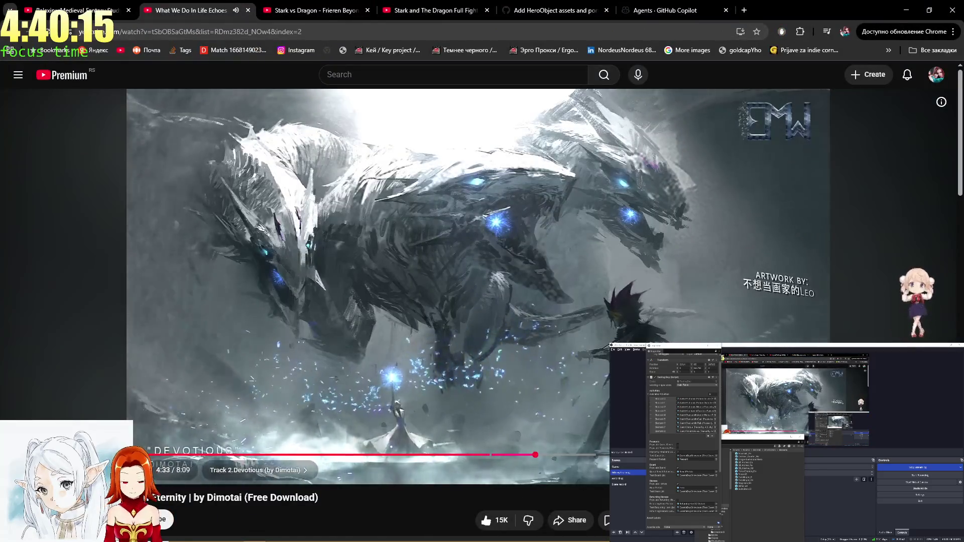
pyautogui.click(363, 454)
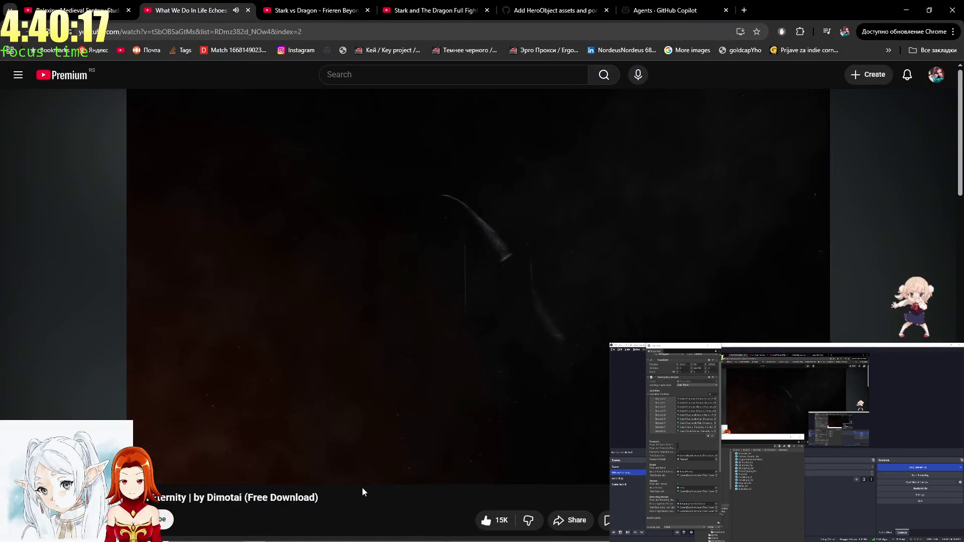
pyautogui.scroll(-6, 535, 447)
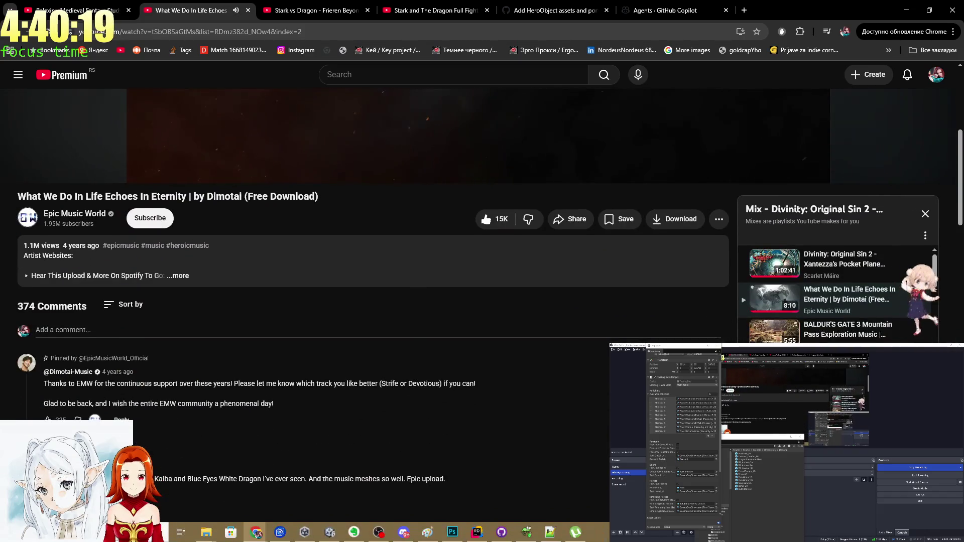
pyautogui.scroll(6, 482, 271)
pyautogui.hotkey('alt', 'Tab')
pyautogui.click(597, 258)
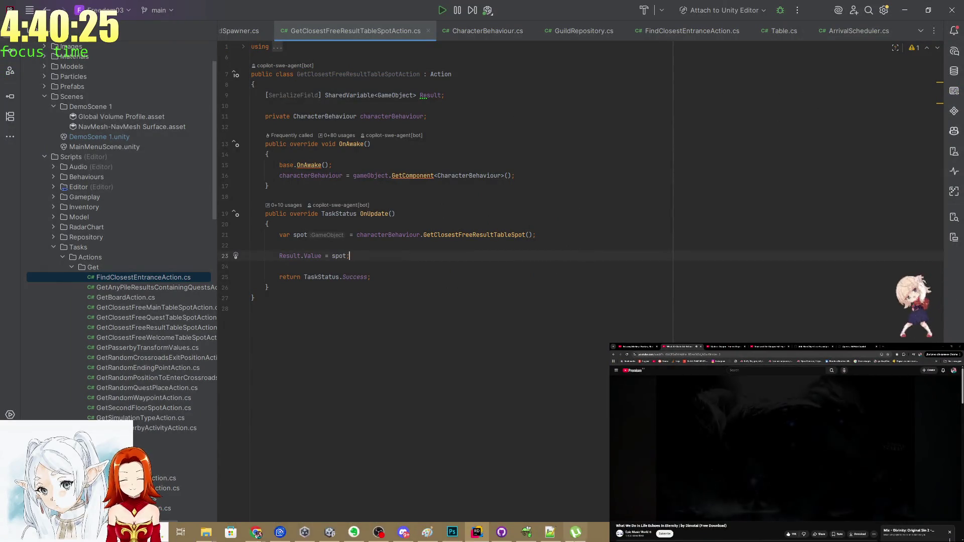
# - Review OnUpdate's TaskStatus return type, the Result.Value assignment and the return statement
pyautogui.click(379, 534)
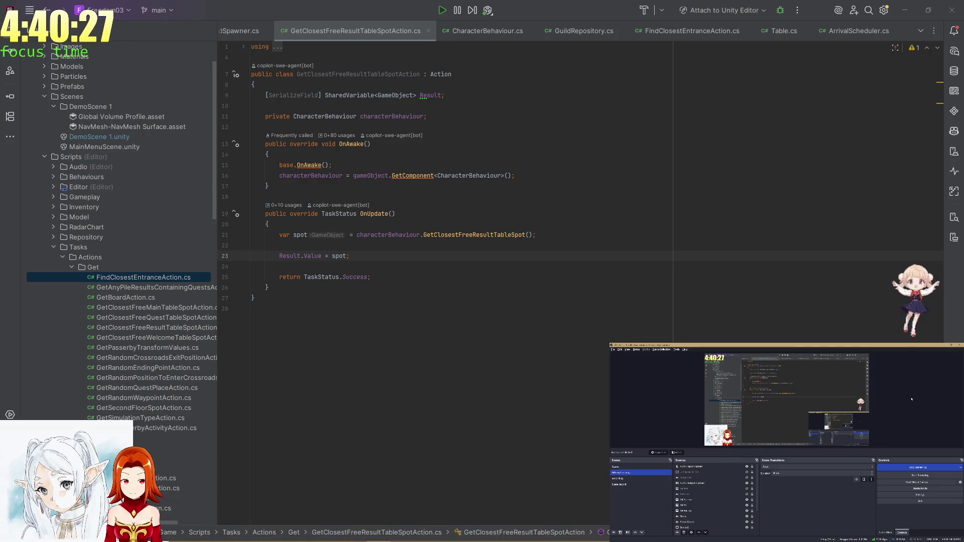
pyautogui.click(934, 346)
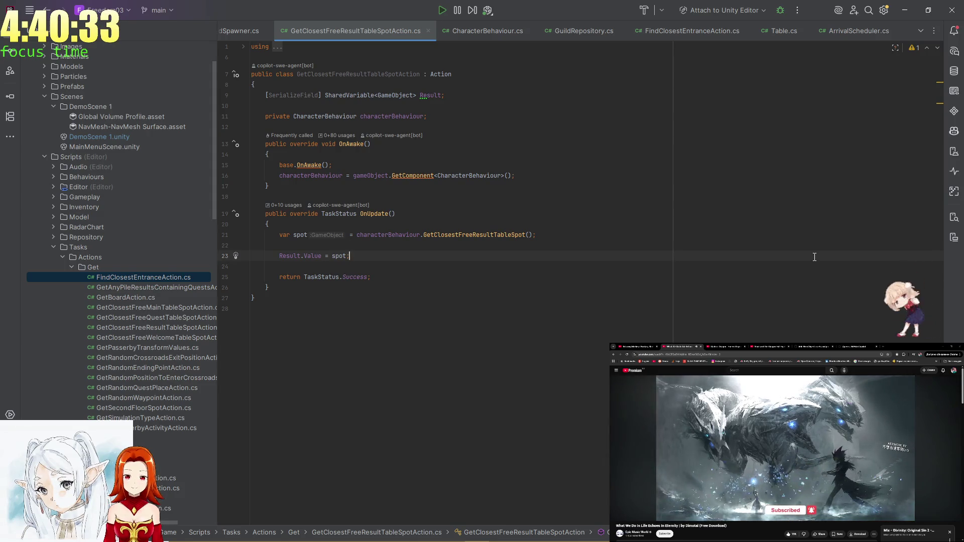
pyautogui.click(725, 210)
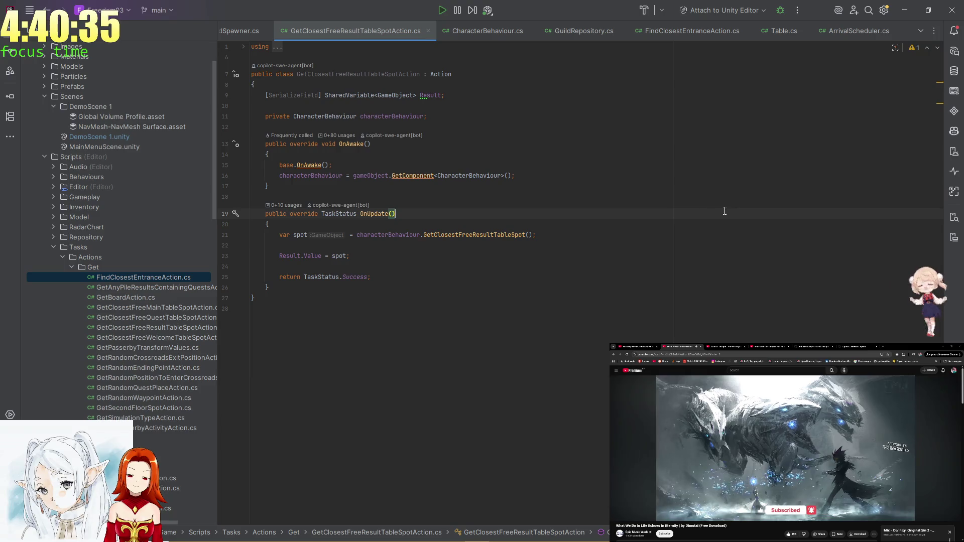
pyautogui.click(350, 214)
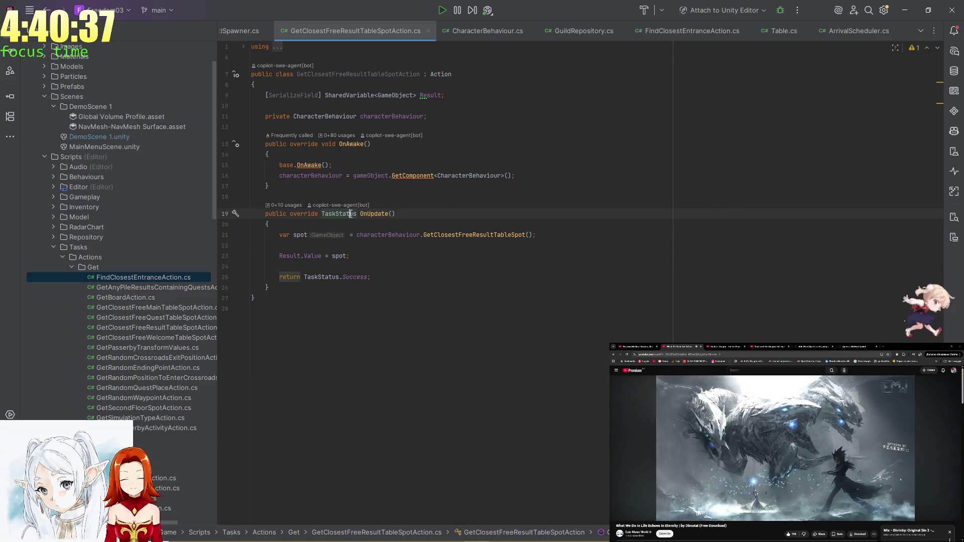
pyautogui.click(321, 256)
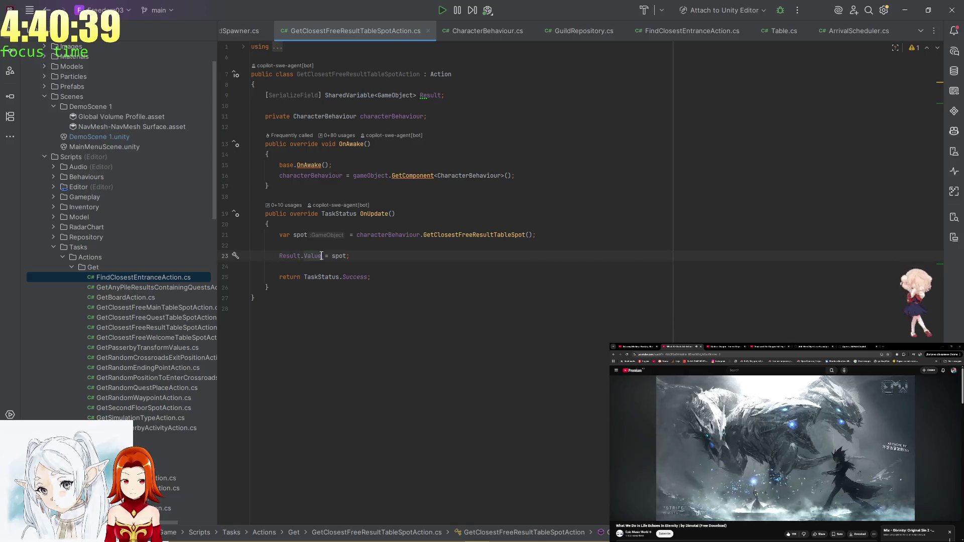
pyautogui.click(331, 276)
pyautogui.click(360, 276)
pyautogui.click(338, 254)
pyautogui.click(328, 276)
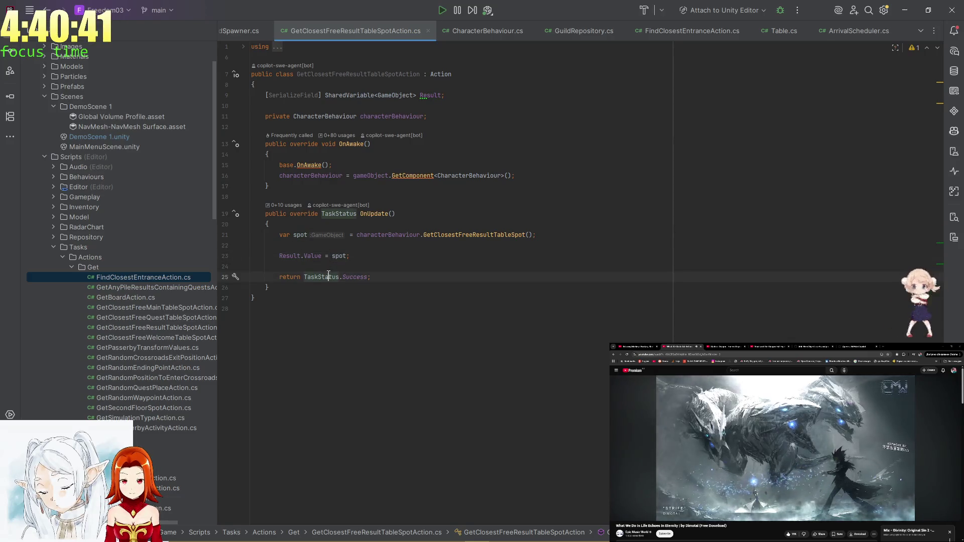
# - Recheck Result.Value on line 23, then open EnviroTimeAccess.cs from the open-files list
pyautogui.click(312, 256)
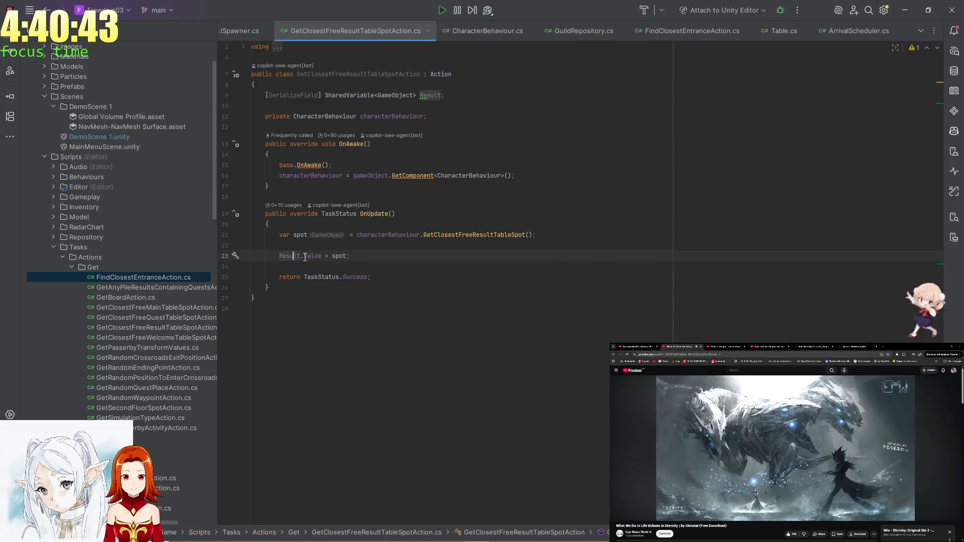
pyautogui.click(296, 256)
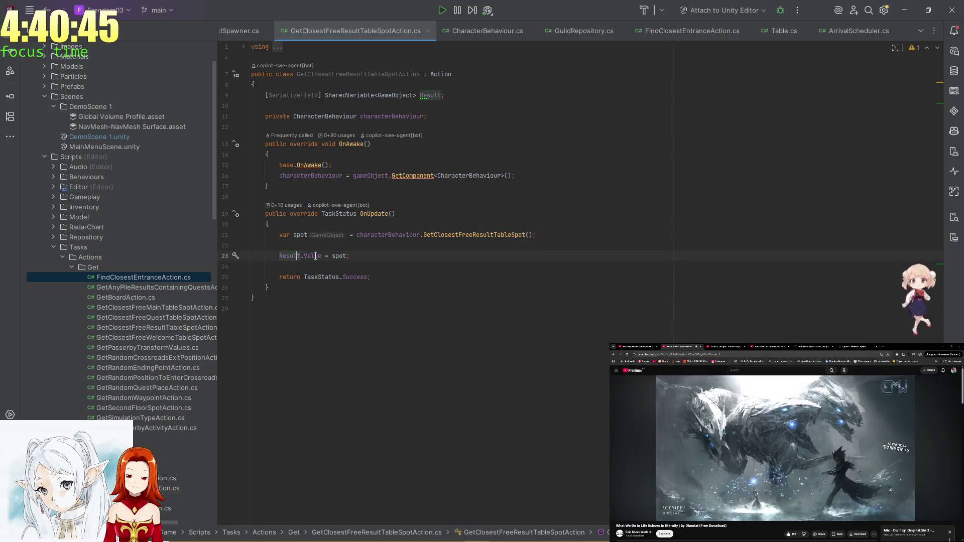
pyautogui.click(319, 256)
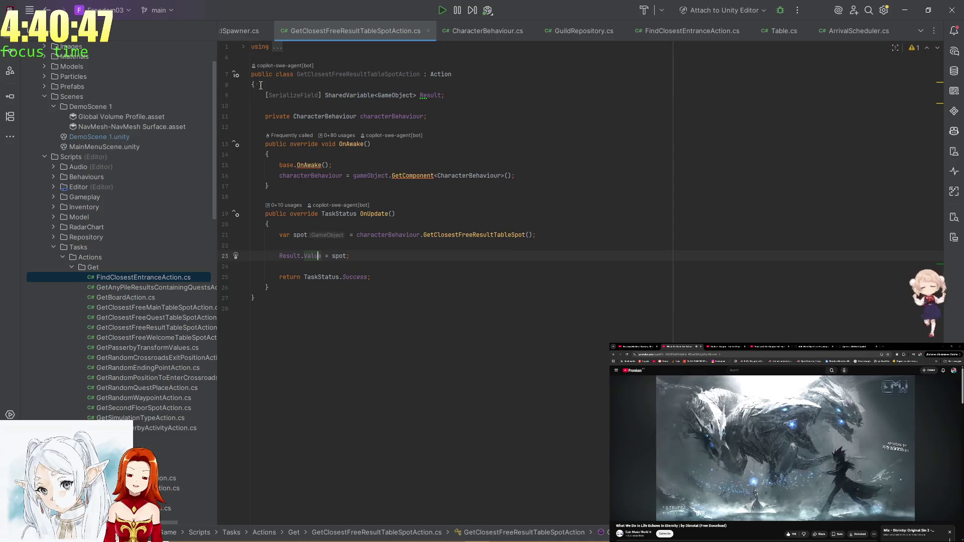
pyautogui.scroll(-9, 202, 206)
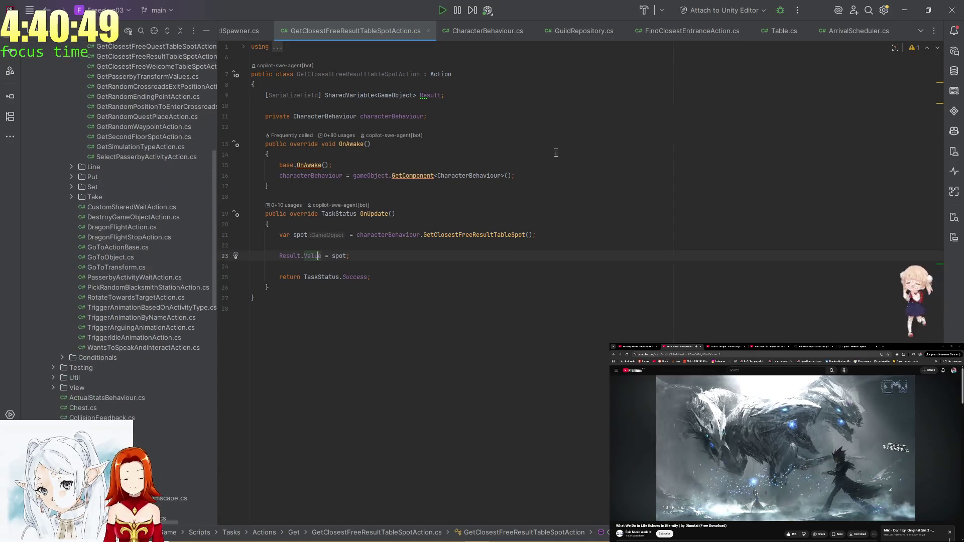
pyautogui.click(919, 32)
pyautogui.click(857, 232)
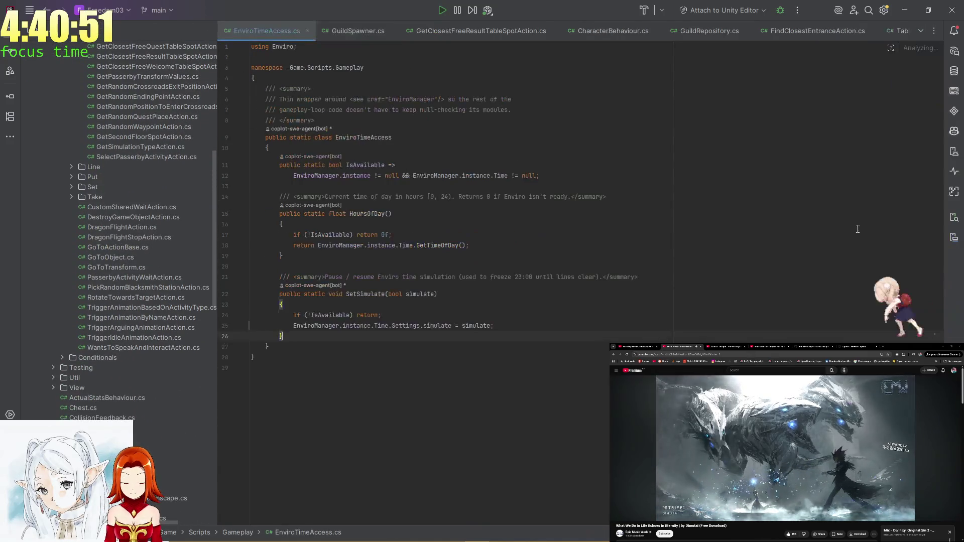
# - Read the Add HeroObject assets PR beside EnviroTimeAccess.cs, checking HoursOfDay and the IsAvailable check
pyautogui.click(392, 214)
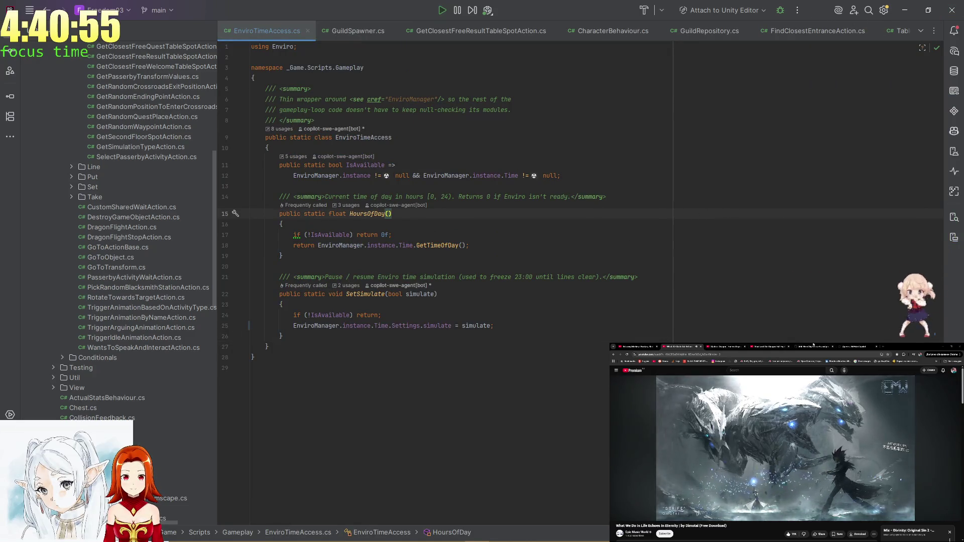
pyautogui.click(813, 346)
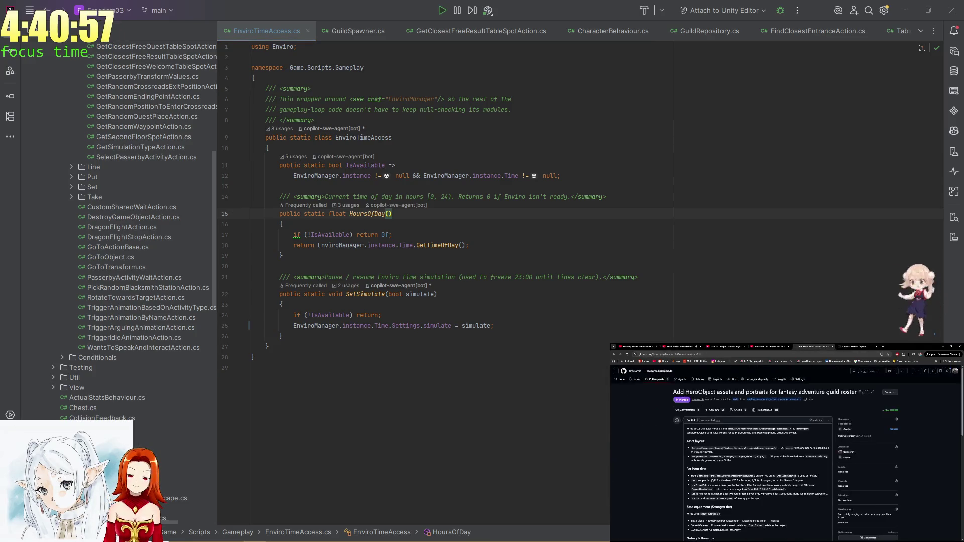
pyautogui.scroll(-3, 772, 446)
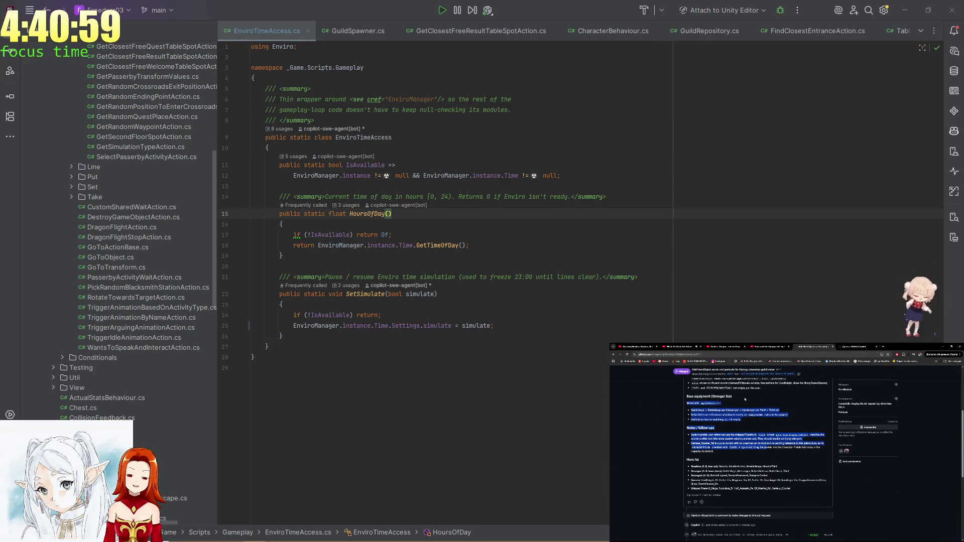
pyautogui.scroll(1, 771, 447)
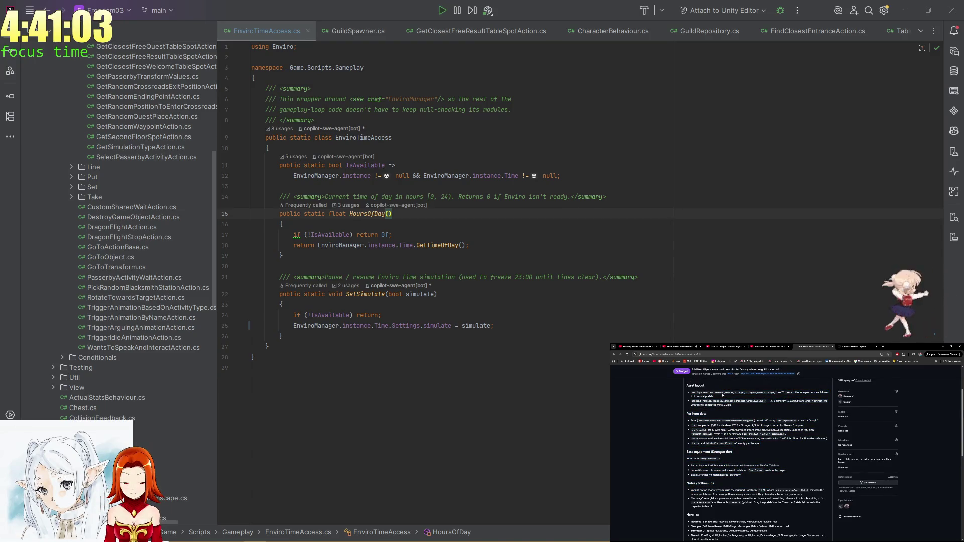
pyautogui.scroll(1, 725, 399)
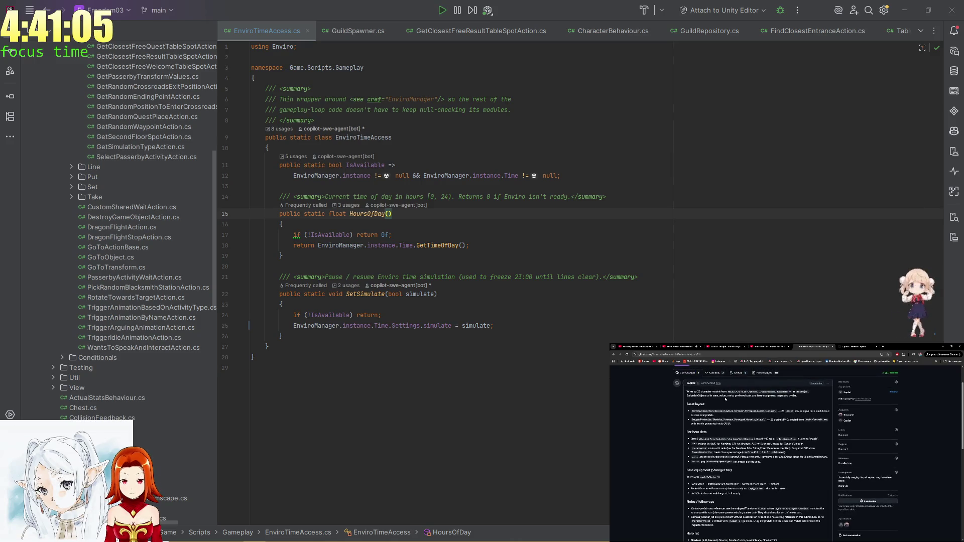
pyautogui.scroll(-3, 722, 405)
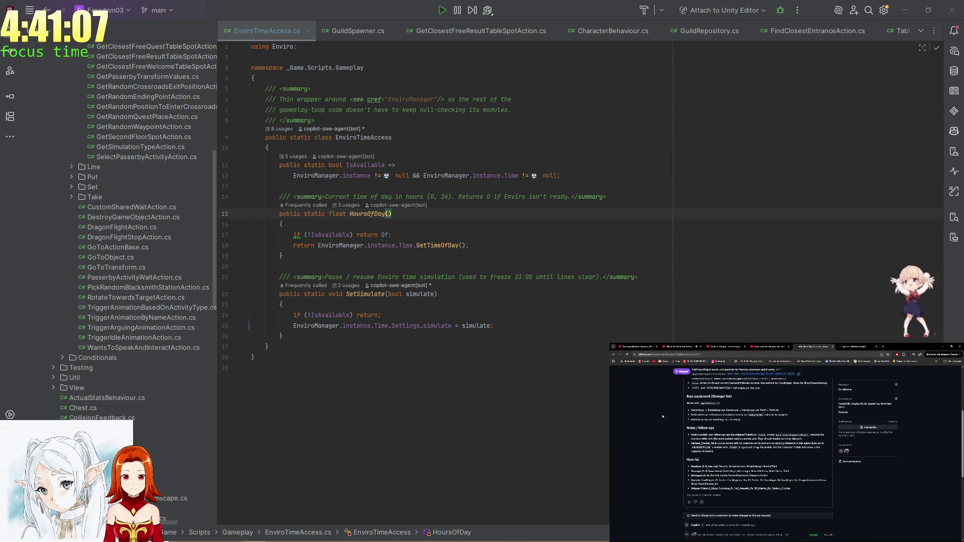
pyautogui.click(866, 179)
pyautogui.hotkey('alt', 'Tab')
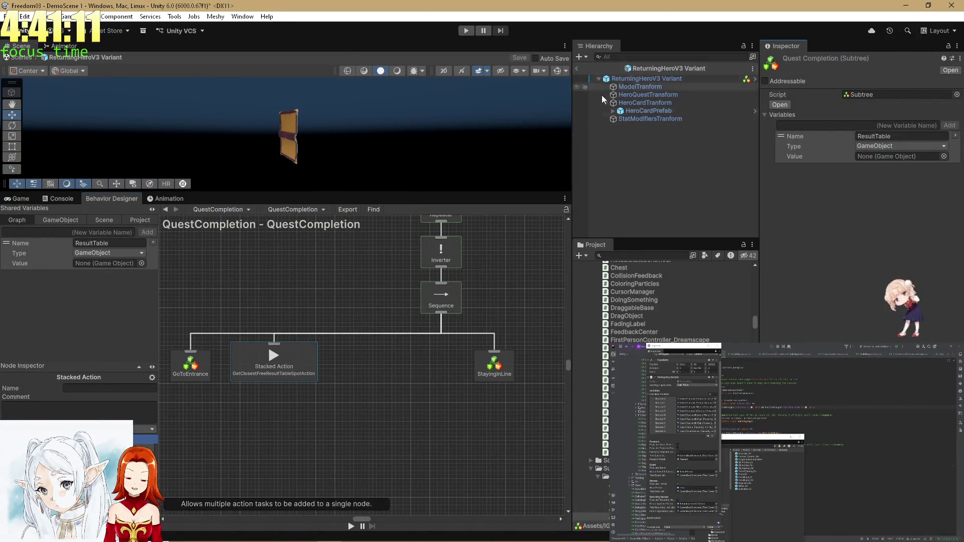
# - Exit prefab mode and set GameplayLoop's Guild Spawner Returning Hero Prefab to ReturningHeroV3 Variant
pyautogui.scroll(5, 700, 330)
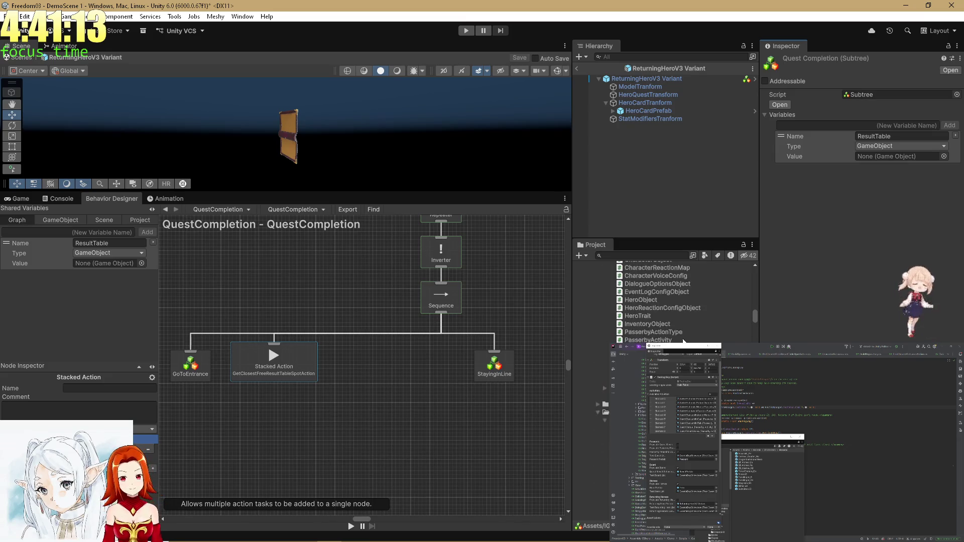
pyautogui.scroll(5, 703, 325)
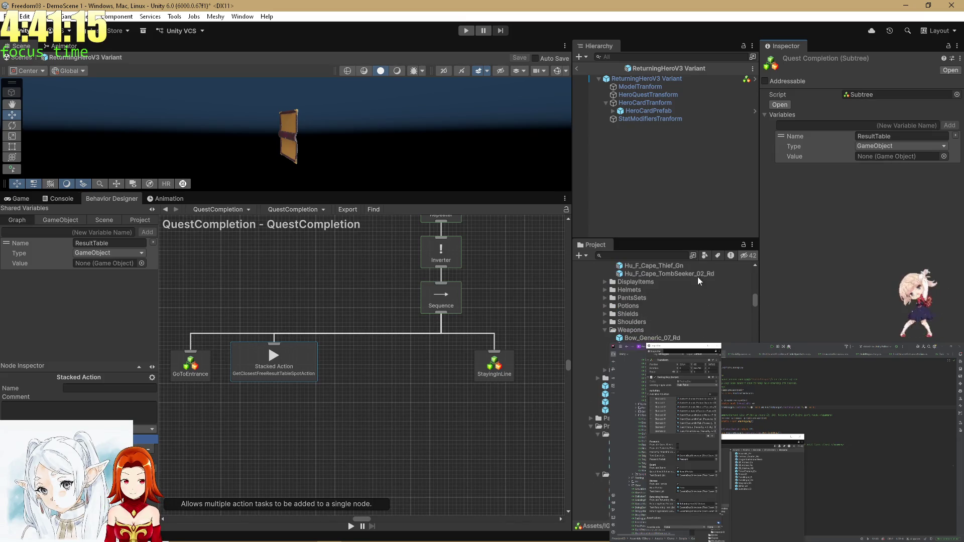
pyautogui.click(576, 68)
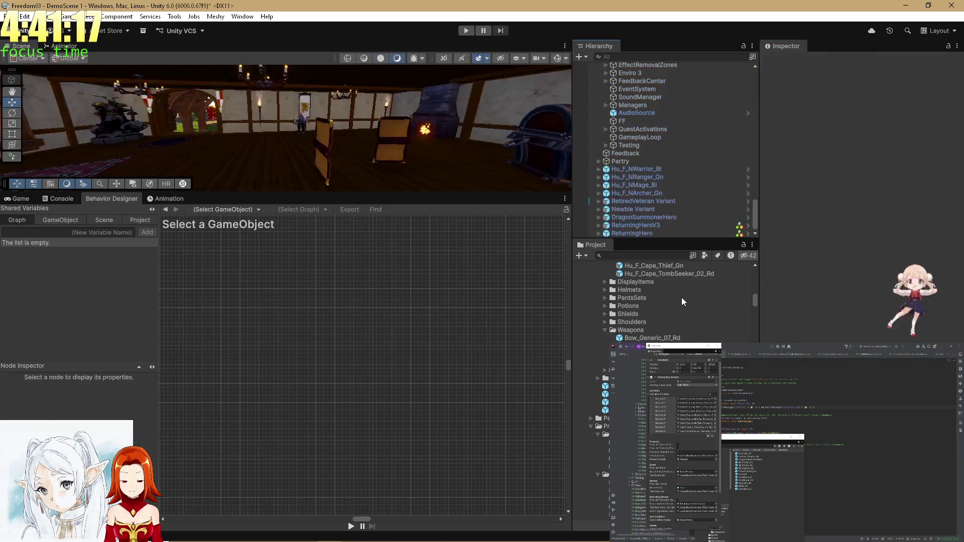
pyautogui.click(643, 137)
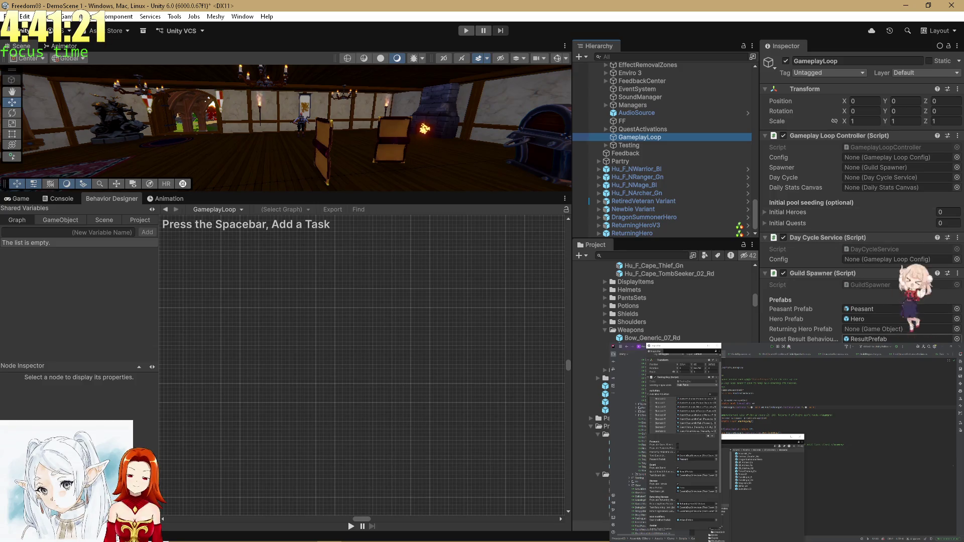
pyautogui.click(856, 319)
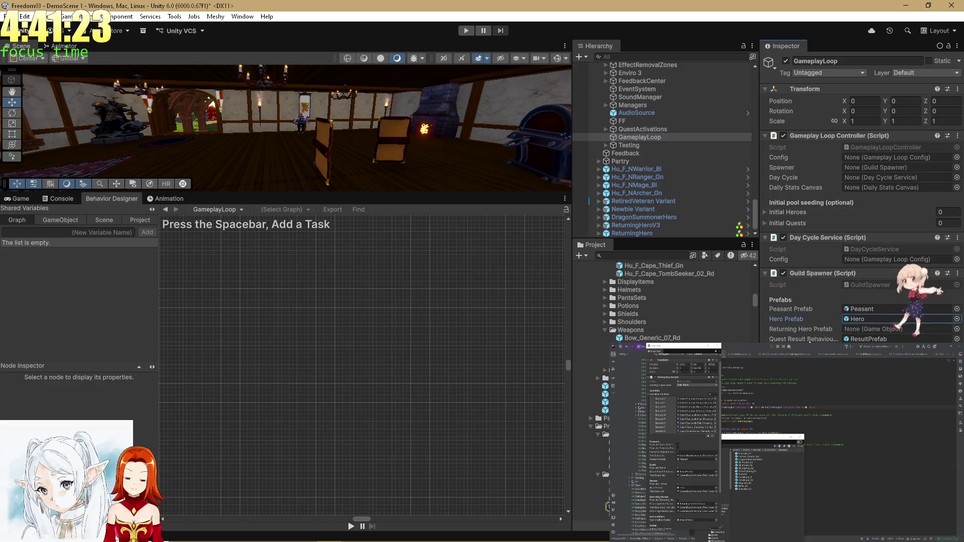
pyautogui.moveTo(862, 341); pyautogui.dragTo(876, 329)
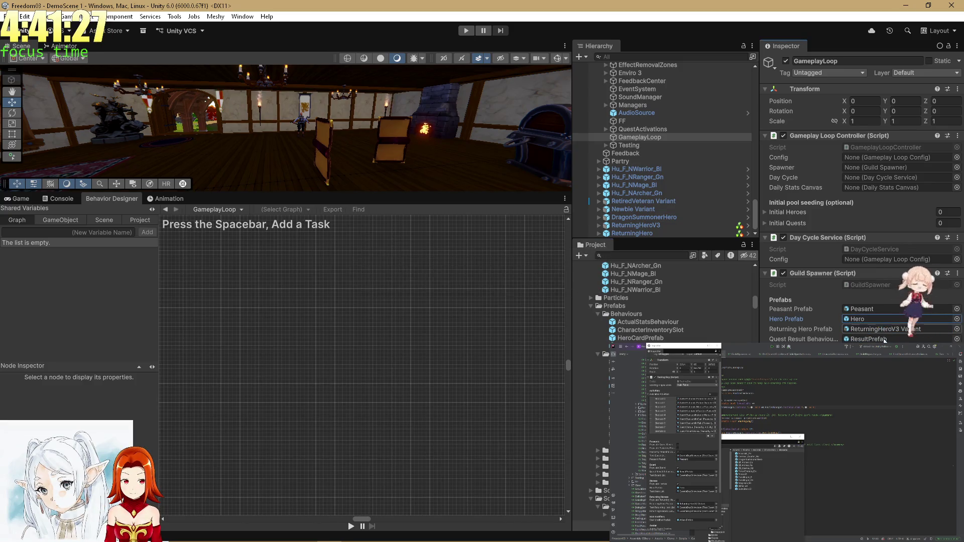
# - Check the Testing object, then open the GuildSpawner script from GameplayLoop in Rider
pyautogui.click(629, 146)
pyautogui.scroll(-4, 817, 273)
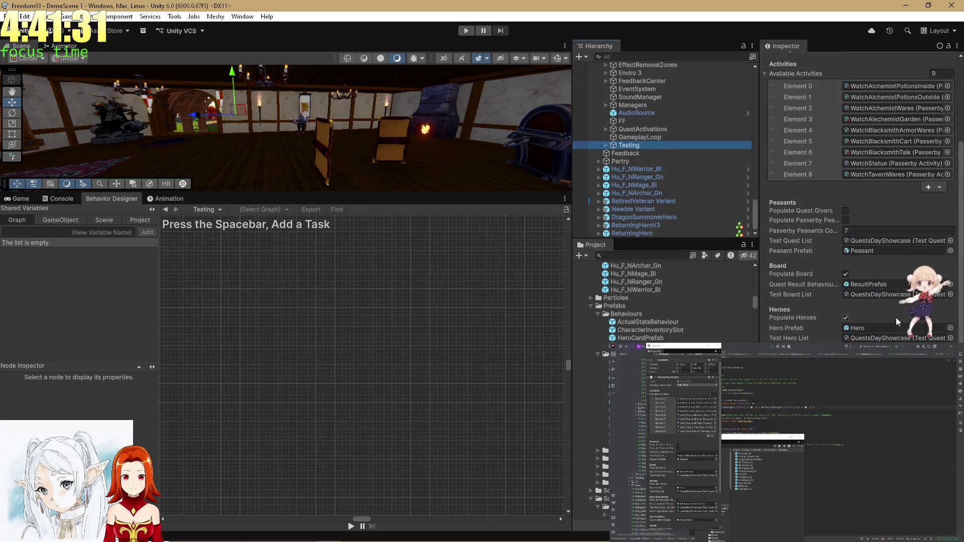
pyautogui.click(633, 138)
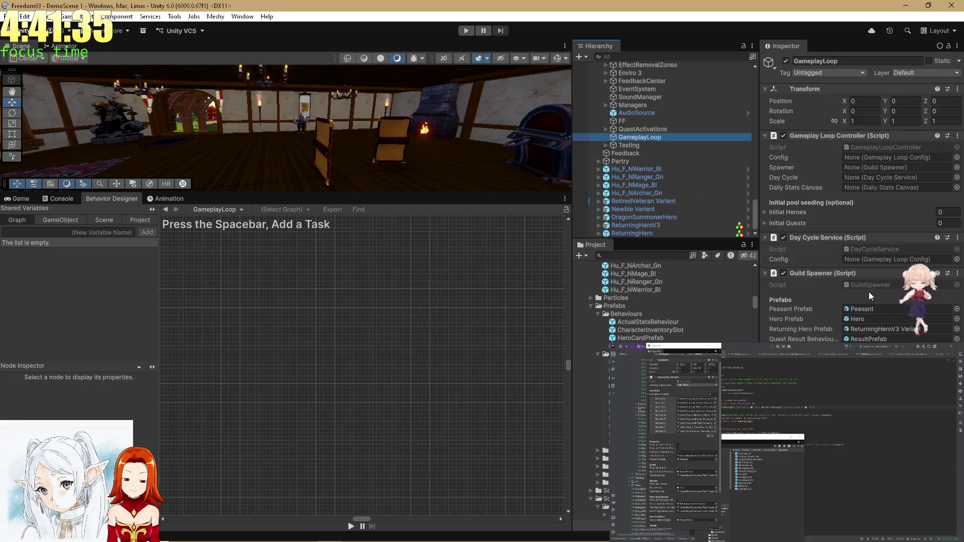
pyautogui.doubleClick(869, 287)
pyautogui.scroll(-10, 823, 442)
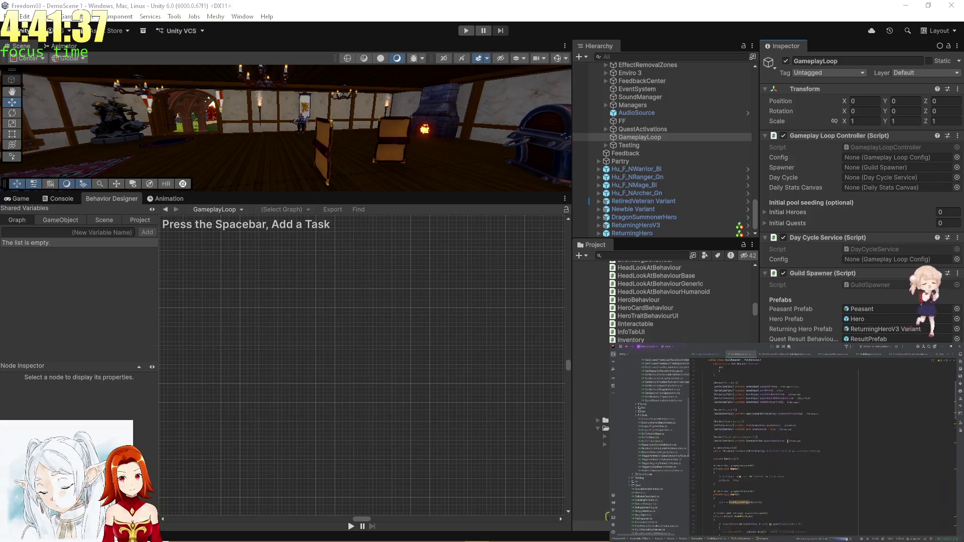
# - Search GuildSpawner.cs for 'Bui' and look through the TestingGuy file found via project search
pyautogui.hotkey('ctrl', 'f')
pyautogui.write('Bui')
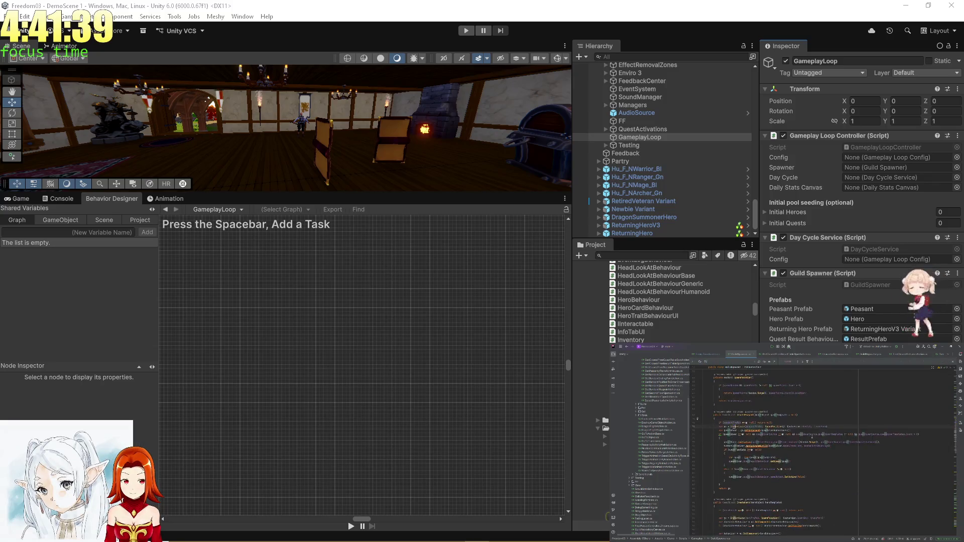
pyautogui.press('Return')
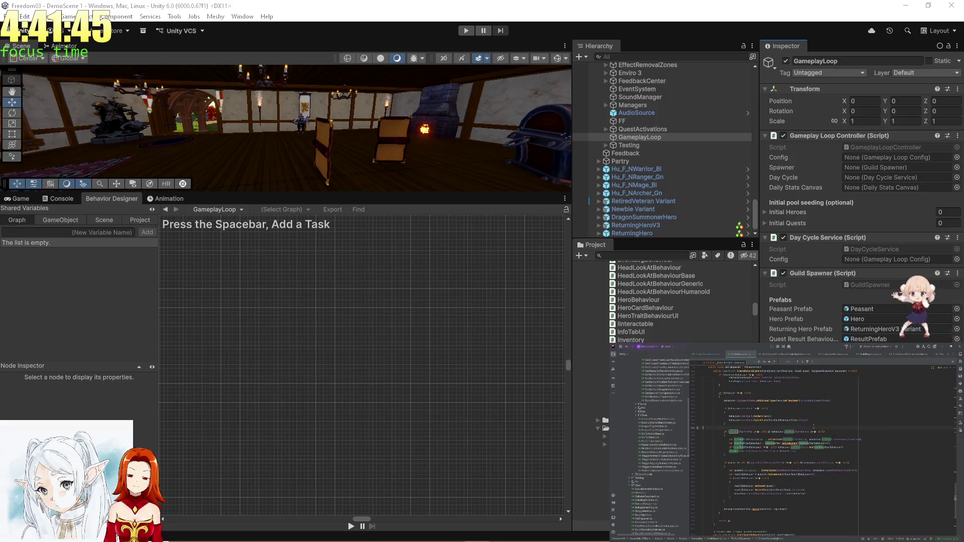
pyautogui.press('Return')
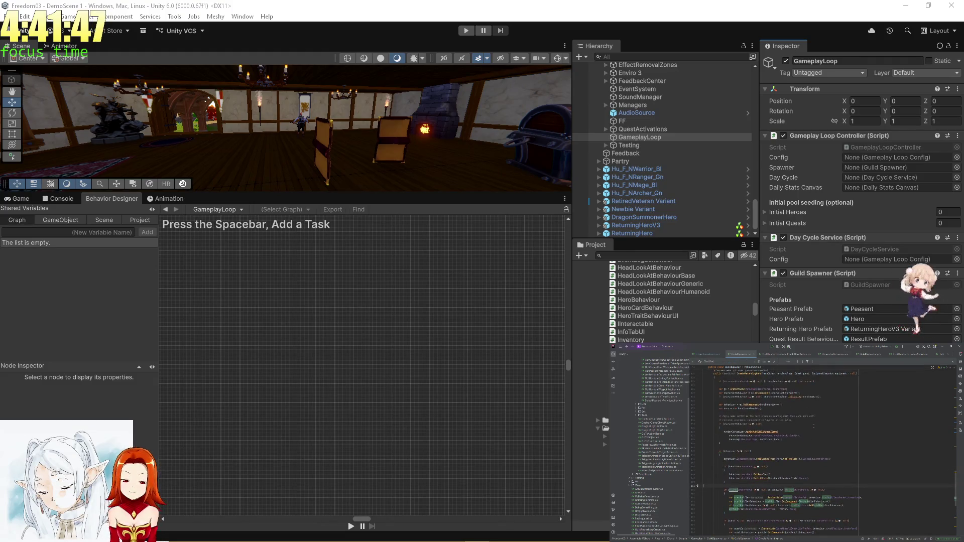
pyautogui.scroll(3, 784, 442)
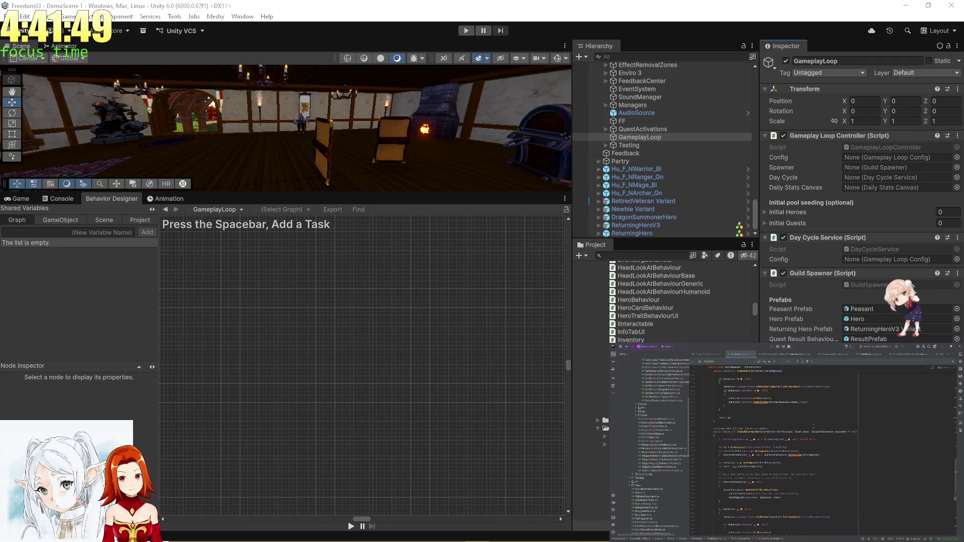
pyautogui.scroll(3, 783, 418)
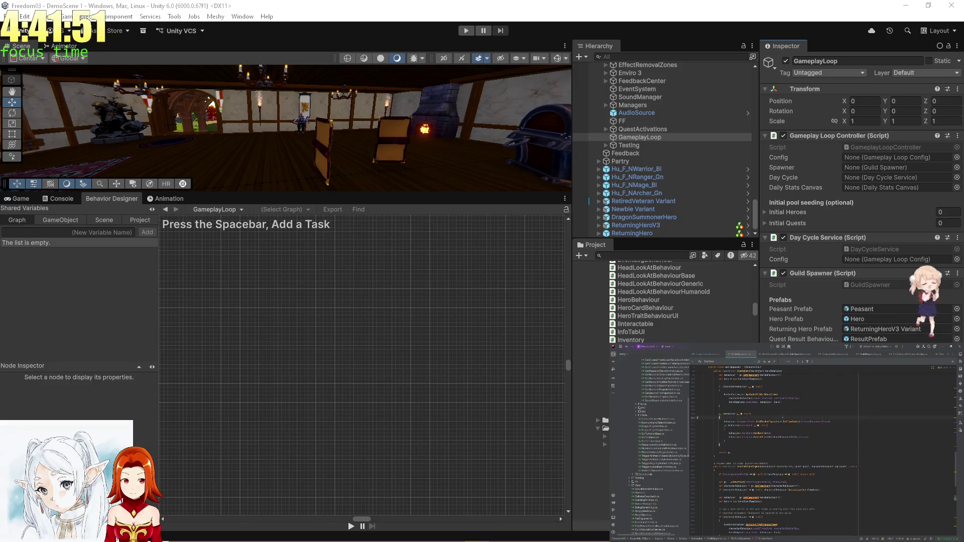
pyautogui.press('shift')
pyautogui.press('shift')
pyautogui.write('Testi')
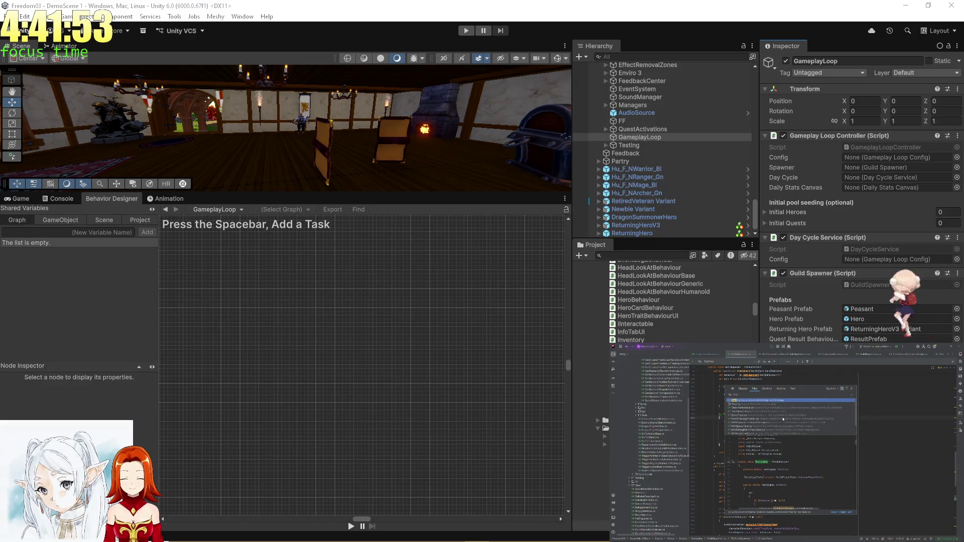
pyautogui.write('ng')
pyautogui.click(748, 405)
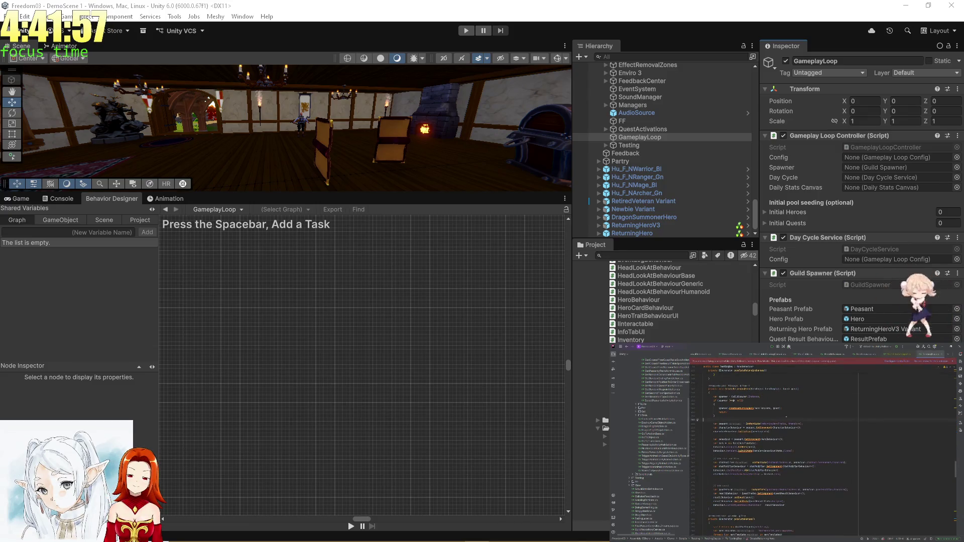
pyautogui.scroll(-10, 824, 452)
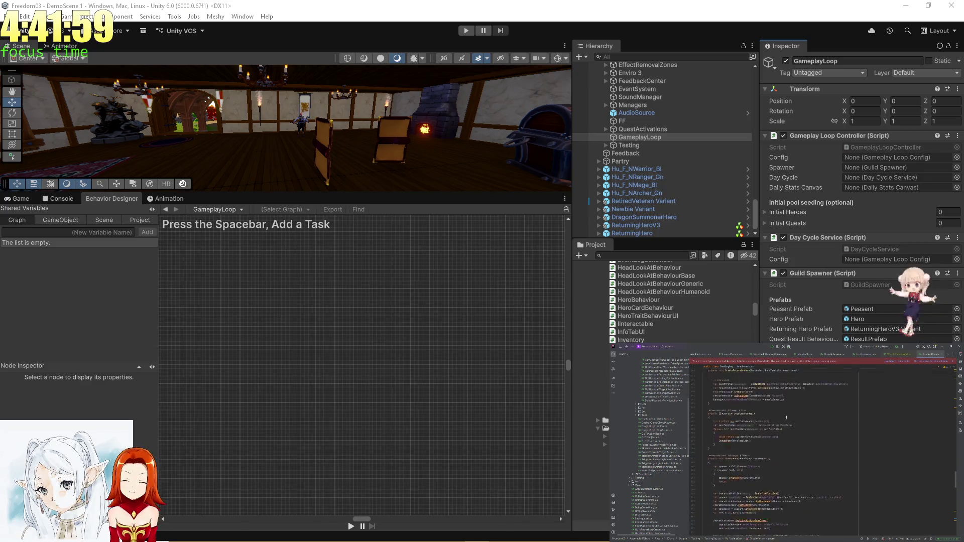
pyautogui.scroll(10, 809, 426)
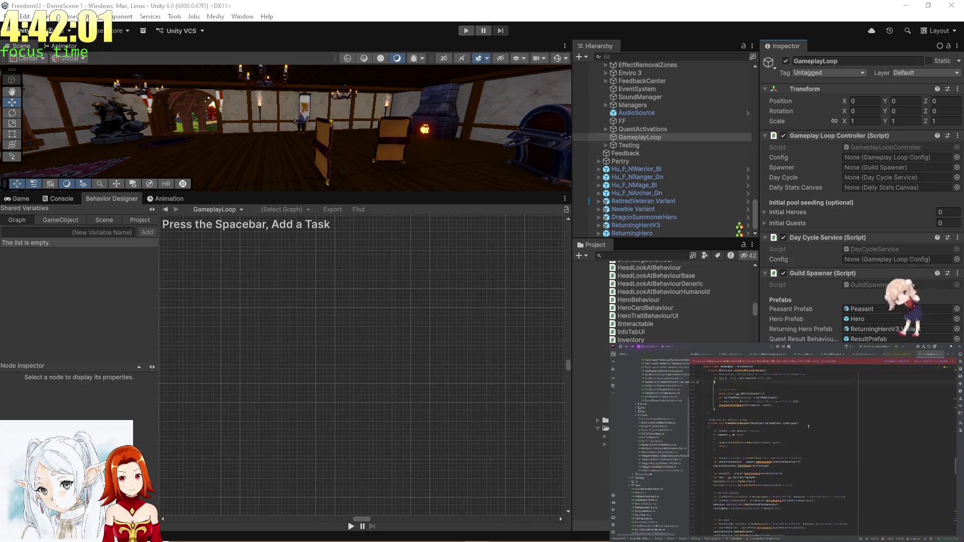
# - Delete the unwanted code block from CreateReturningHero in GuildSpawner.cs and return toward Unity
pyautogui.keyDown('ctrl'); pyautogui.click(809, 426); pyautogui.keyUp('ctrl')
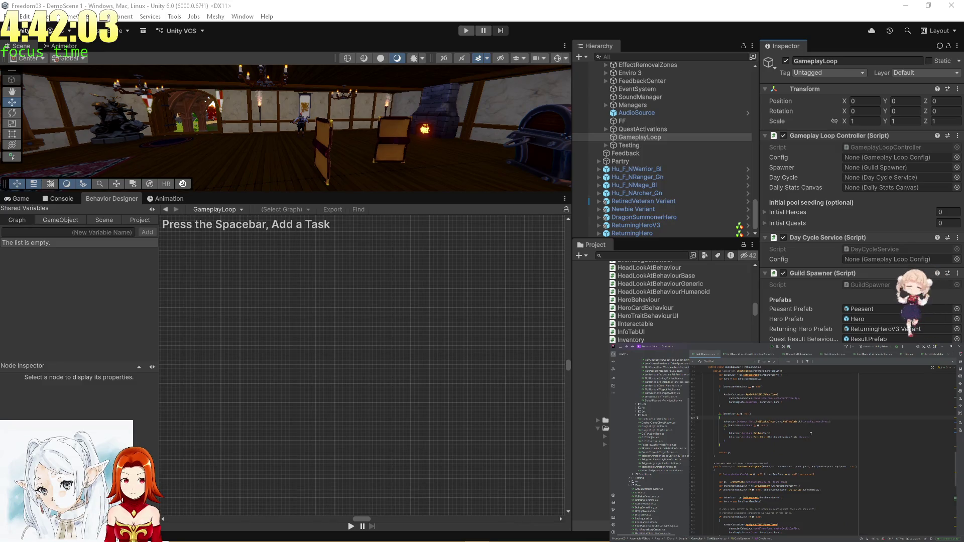
pyautogui.scroll(-3, 812, 405)
pyautogui.scroll(-3, 812, 421)
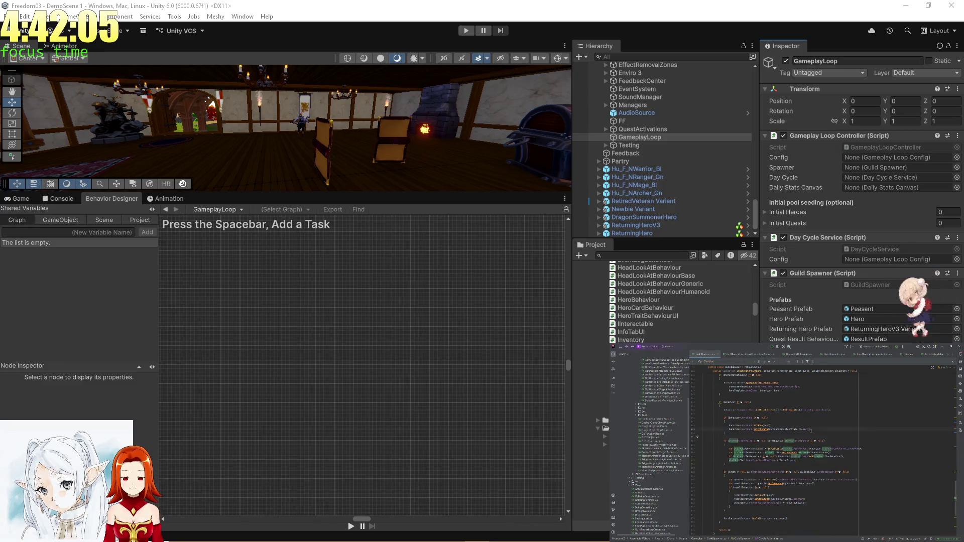
pyautogui.moveTo(703, 465); pyautogui.dragTo(674, 442)
pyautogui.press('Delete')
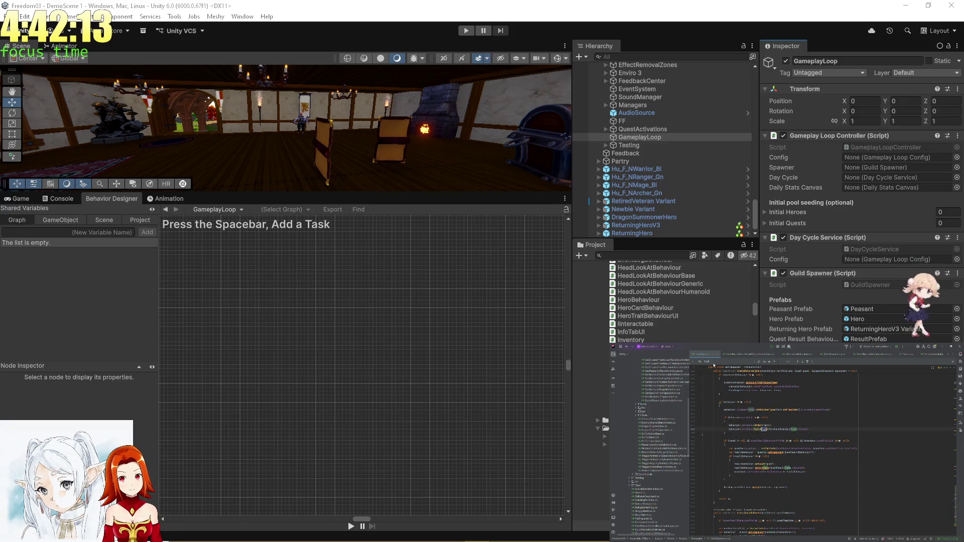
pyautogui.hotkey('ctrl', 'b')
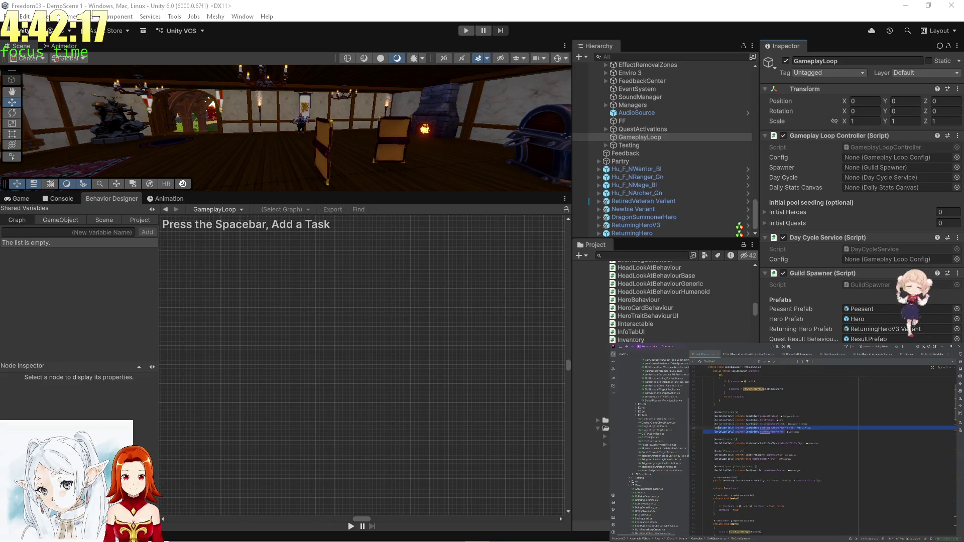
pyautogui.hotkey('ctrl', 'z')
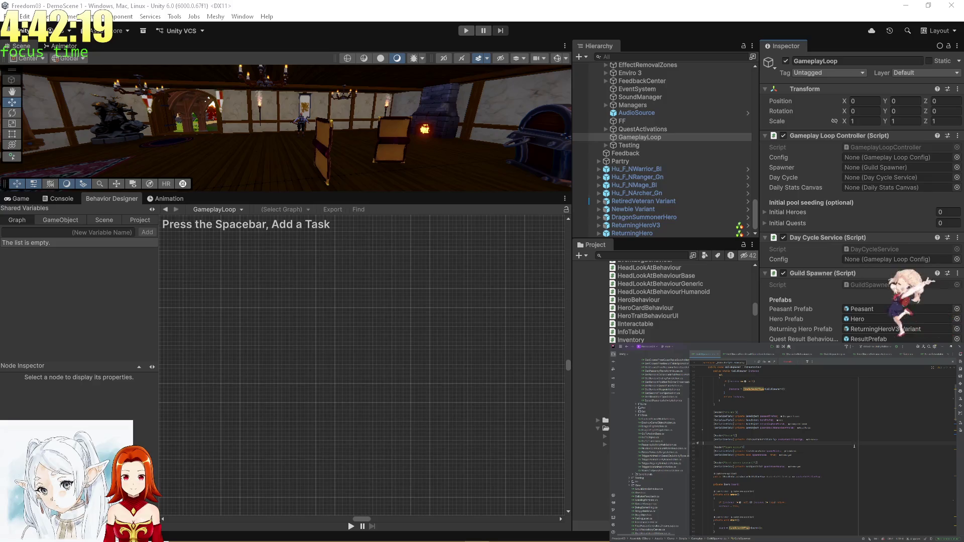
pyautogui.hotkey('alt', 'Tab')
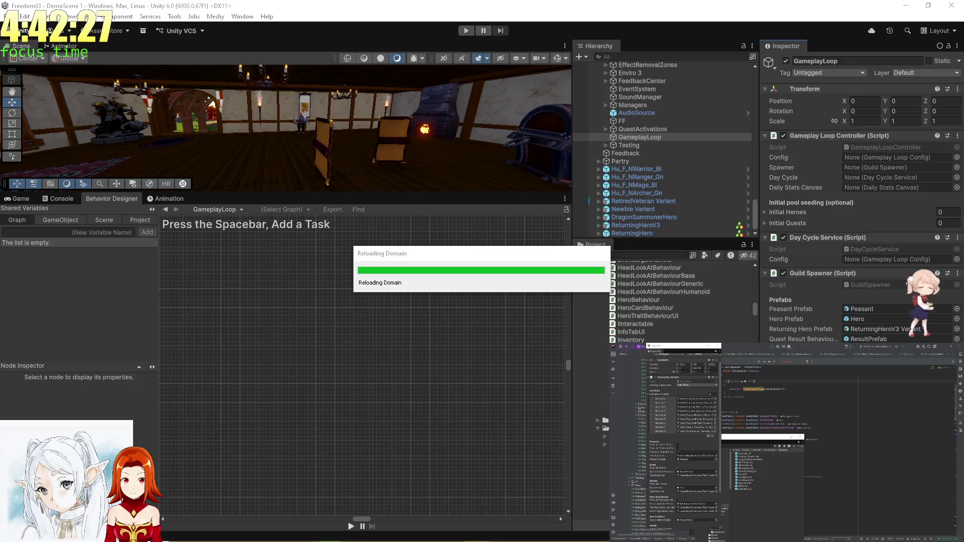
# - Return to Unity and wait for the Reloading Domain progress to complete
pyautogui.hotkey('alt', 'Tab')
pyautogui.hotkey('alt', 'Tab')
pyautogui.hotkey('alt', 'Tab')
pyautogui.hotkey('alt', 'Tab')
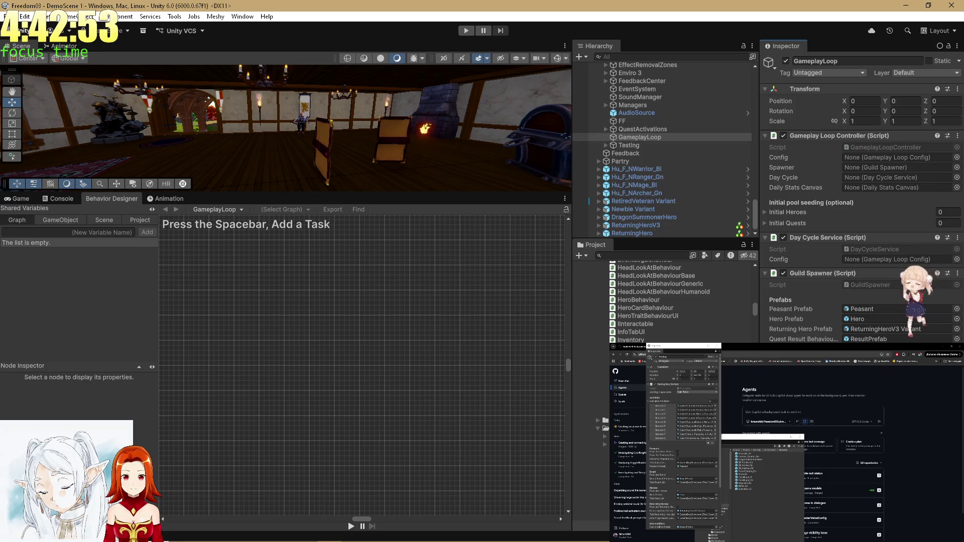
# - Select the Testing object and bring up the Copy options on its Transform header
pyautogui.click(626, 145)
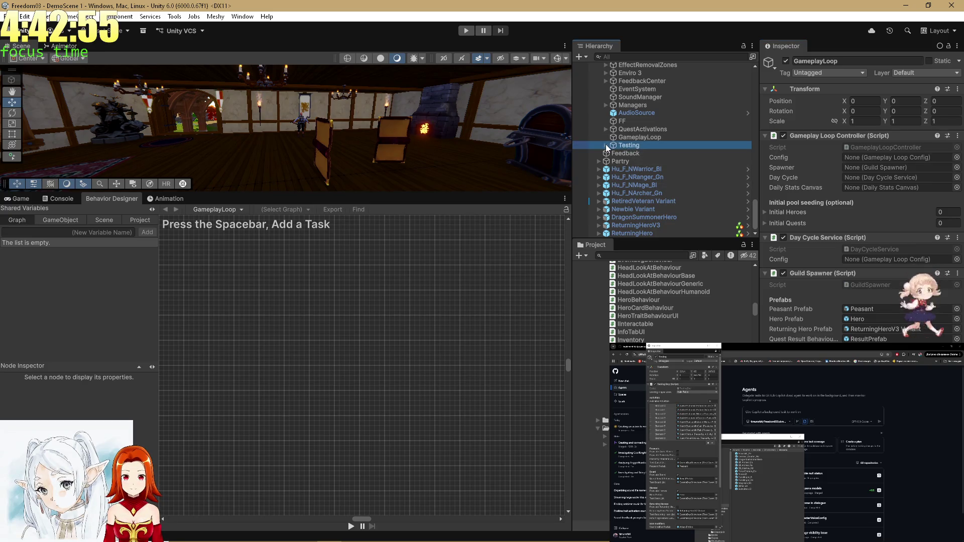
pyautogui.click(605, 145)
pyautogui.click(625, 138)
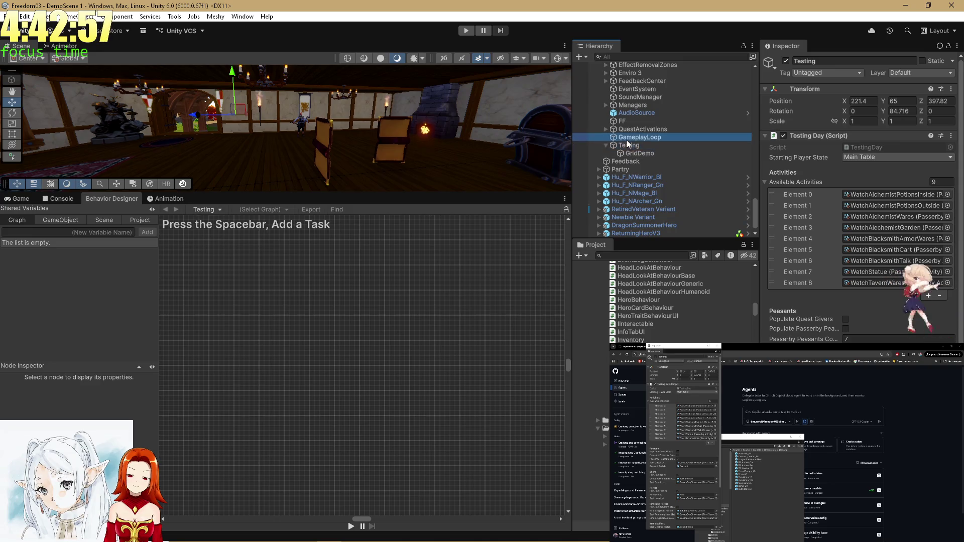
pyautogui.click(629, 145)
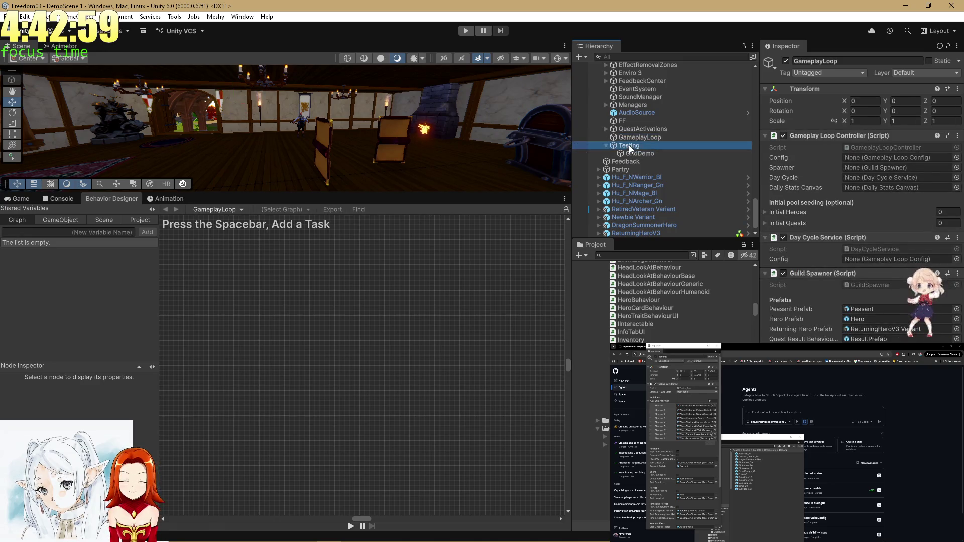
pyautogui.rightClick(808, 90)
pyautogui.moveTo(837, 167)
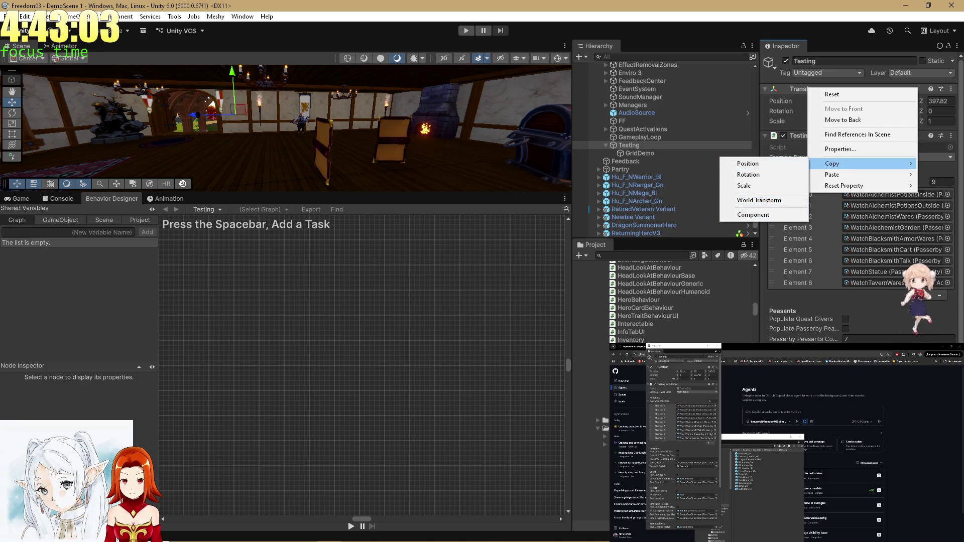
pyautogui.scroll(-5, 960, 256)
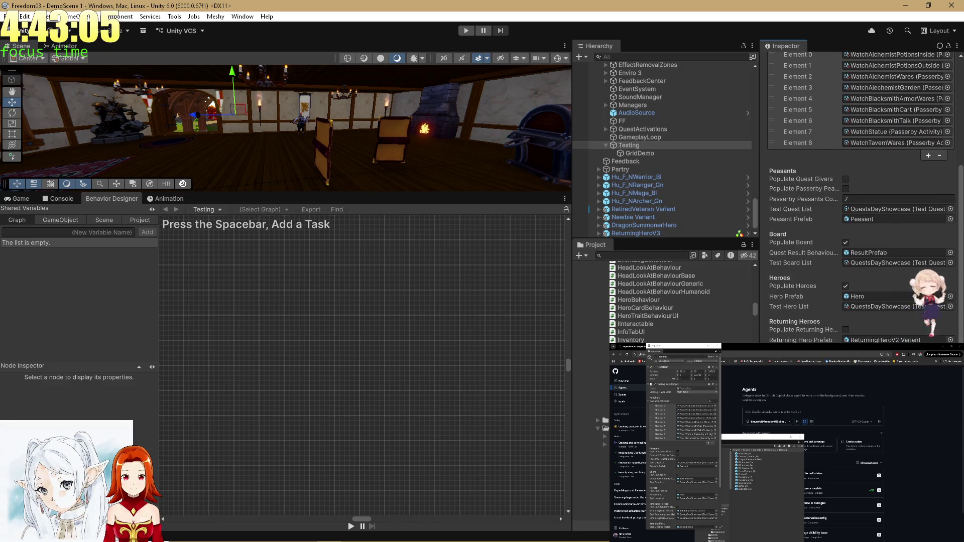
# - Frame spawn points 1 (1), 1 (2) and 1 (3) in the scene, then select GameplayLoop
pyautogui.scroll(5, 673, 191)
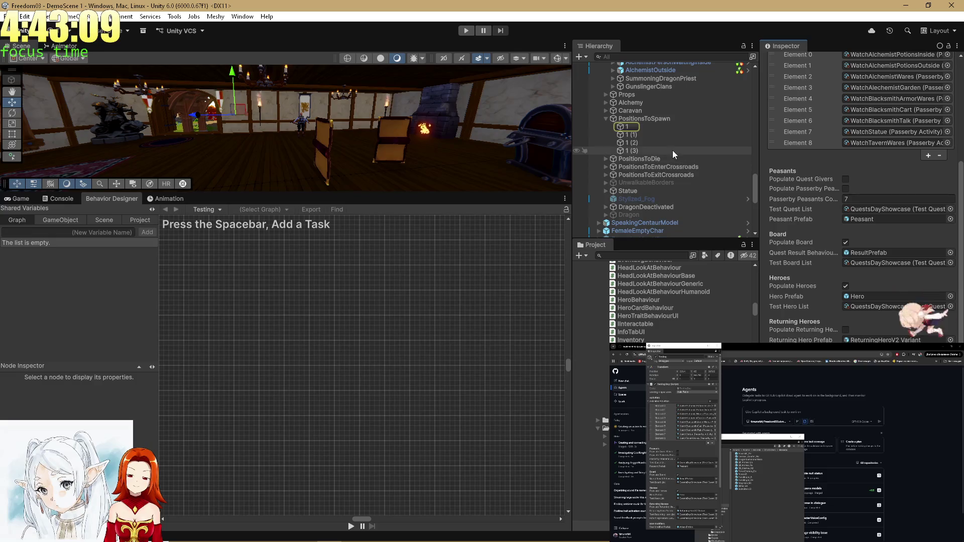
pyautogui.scroll(3, 755, 183)
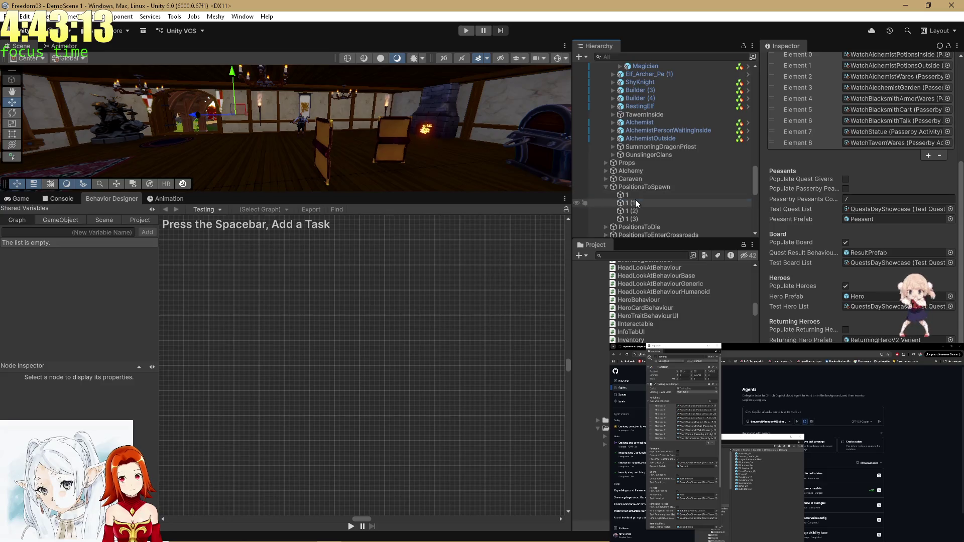
pyautogui.doubleClick(635, 202)
pyautogui.doubleClick(635, 210)
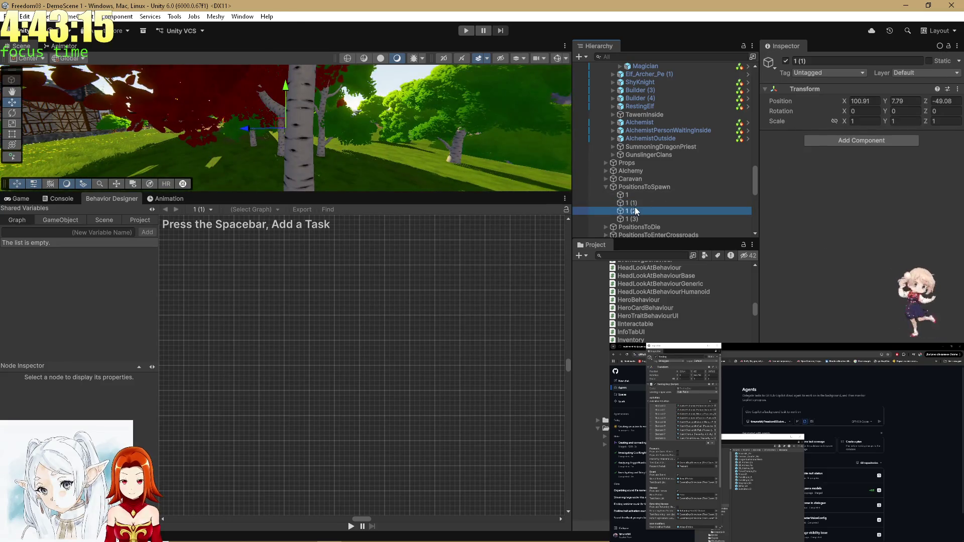
pyautogui.click(633, 219)
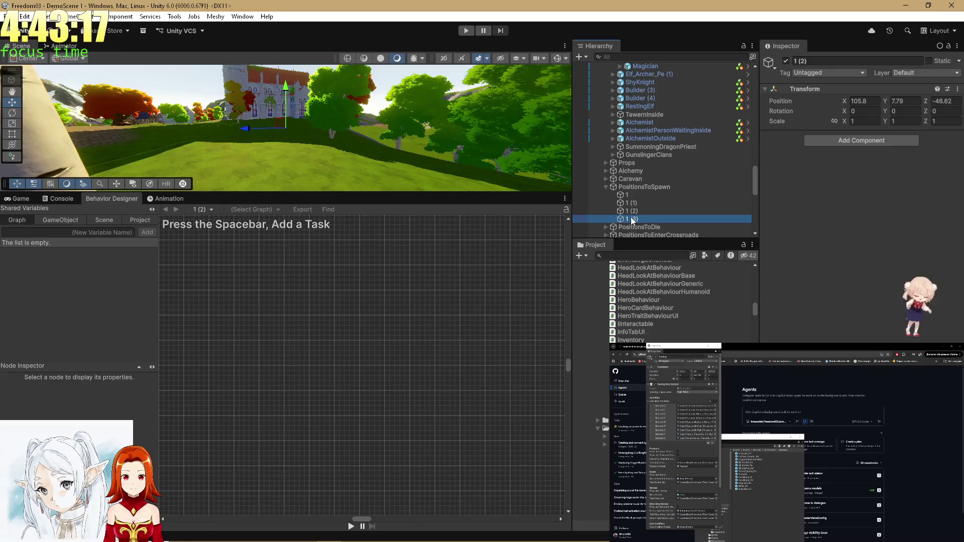
pyautogui.doubleClick(632, 220)
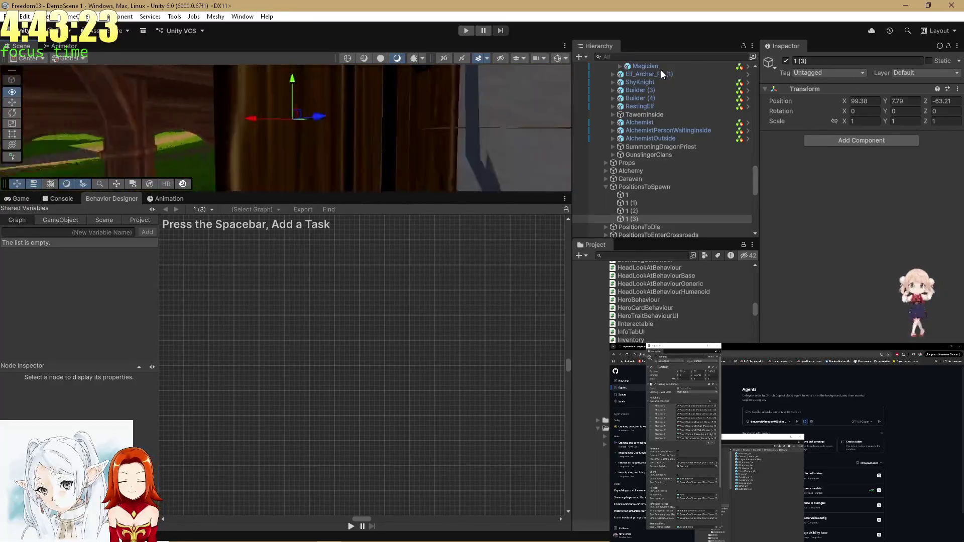
pyautogui.scroll(-5, 698, 166)
pyautogui.scroll(-2, 688, 163)
pyautogui.click(642, 131)
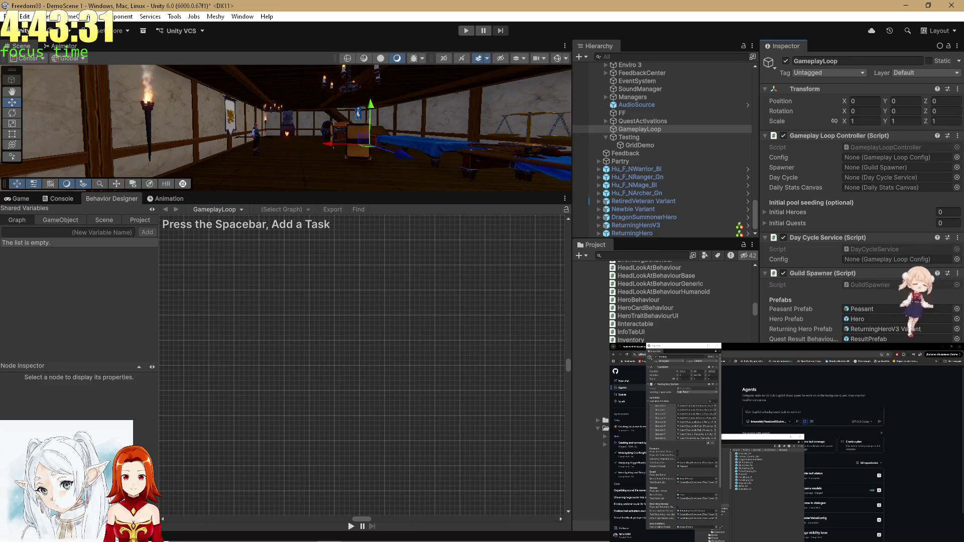
# - Drag spawn points 1 (1)–1 (3) onto the GameplayLoop Inspector, then bring up the daily gameplay loop PR
pyautogui.scroll(5, 656, 279)
pyautogui.scroll(3, 651, 177)
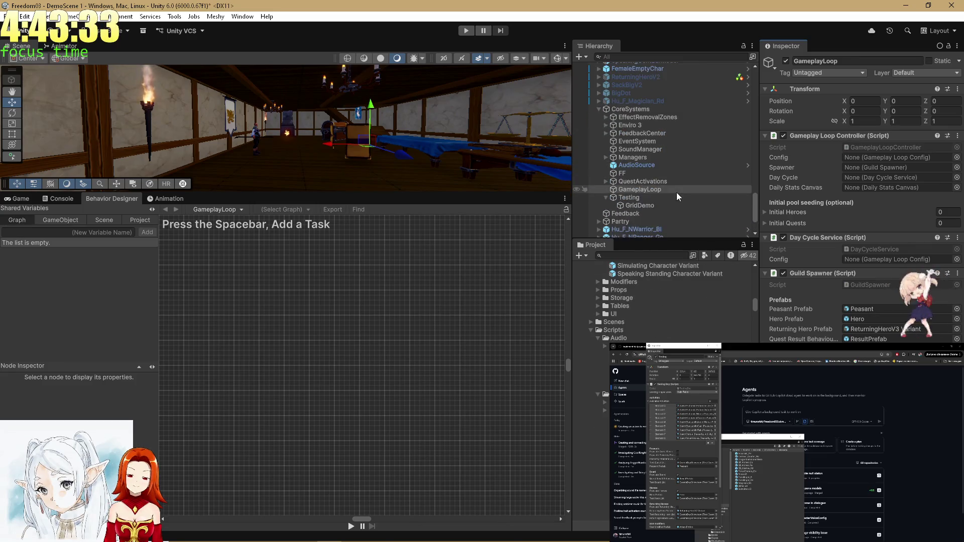
pyautogui.scroll(5, 671, 181)
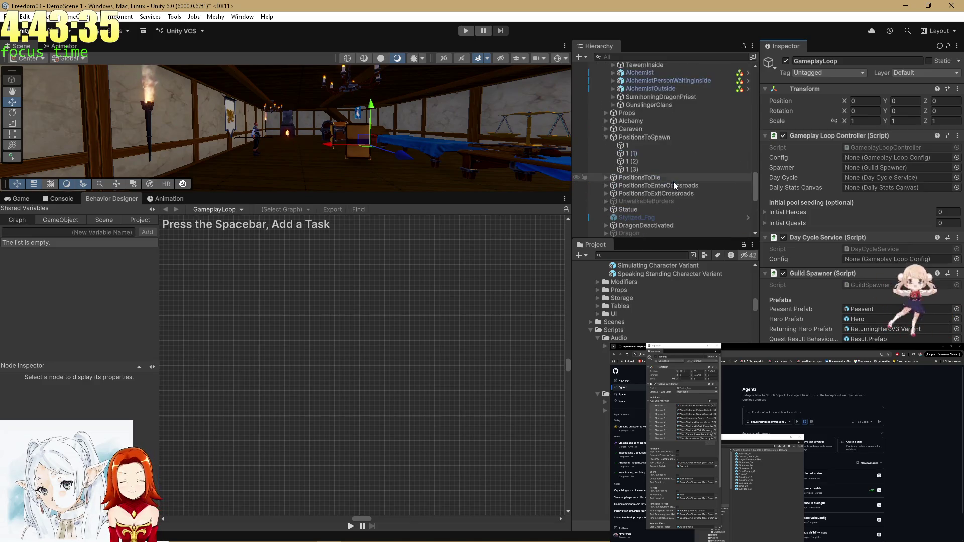
pyautogui.click(652, 153)
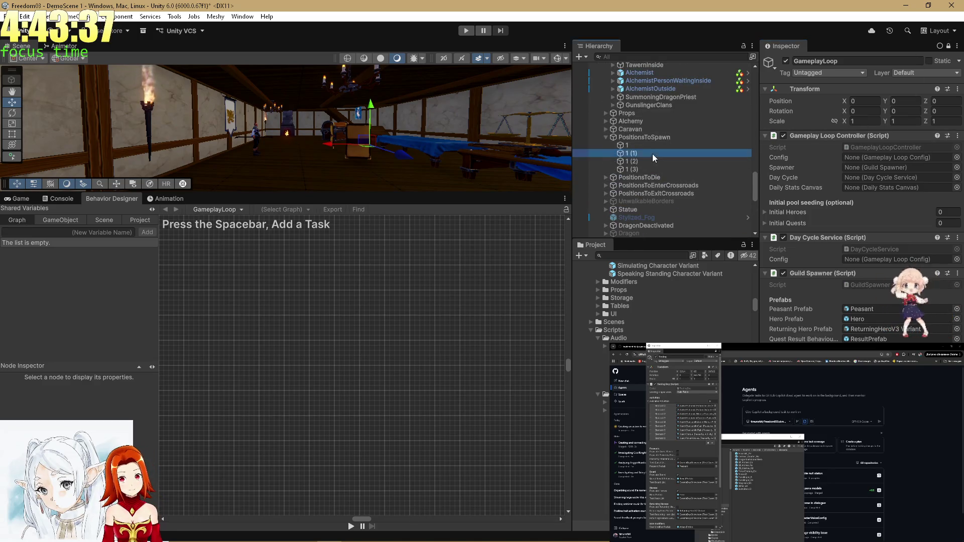
pyautogui.keyDown('shift'); pyautogui.click(627, 170); pyautogui.keyUp('shift')
pyautogui.moveTo(633, 161)
pyautogui.mouseDown()
pyautogui.moveTo(688, 193)
pyautogui.moveTo(701, 223)
pyautogui.moveTo(963, 226)
pyautogui.mouseUp()
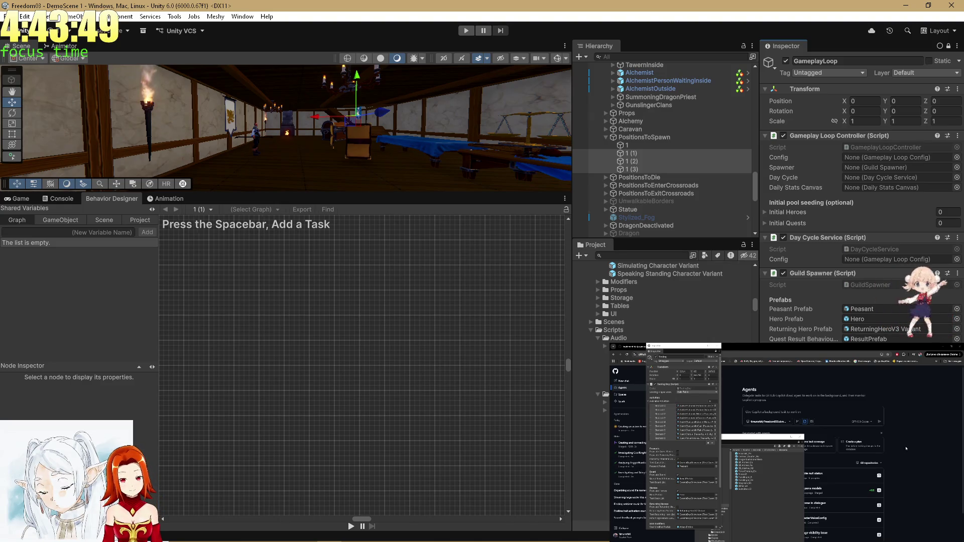
pyautogui.click(638, 346)
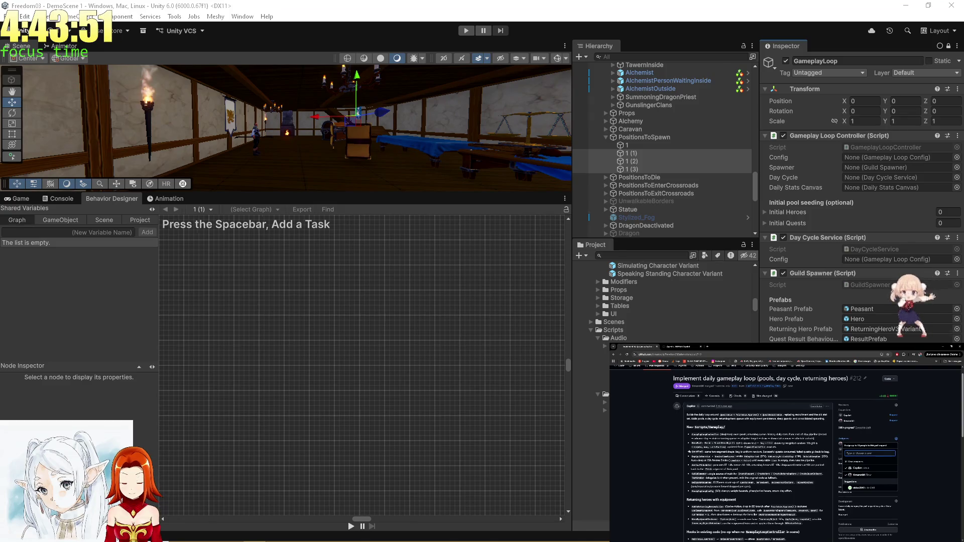
# - Open the GuildSpawner script in Rider and go to the TestQuestList definition
pyautogui.scroll(-10, 682, 431)
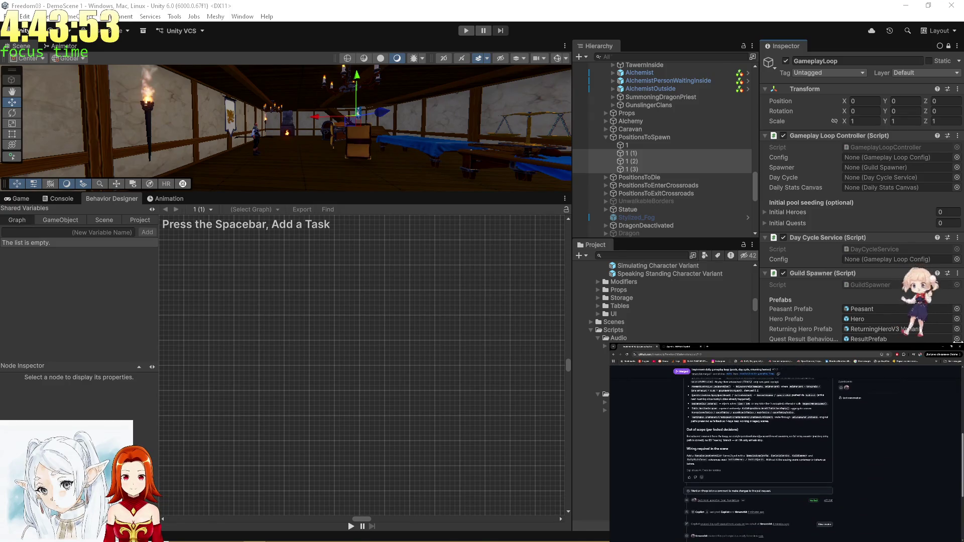
pyautogui.click(873, 276)
pyautogui.doubleClick(884, 287)
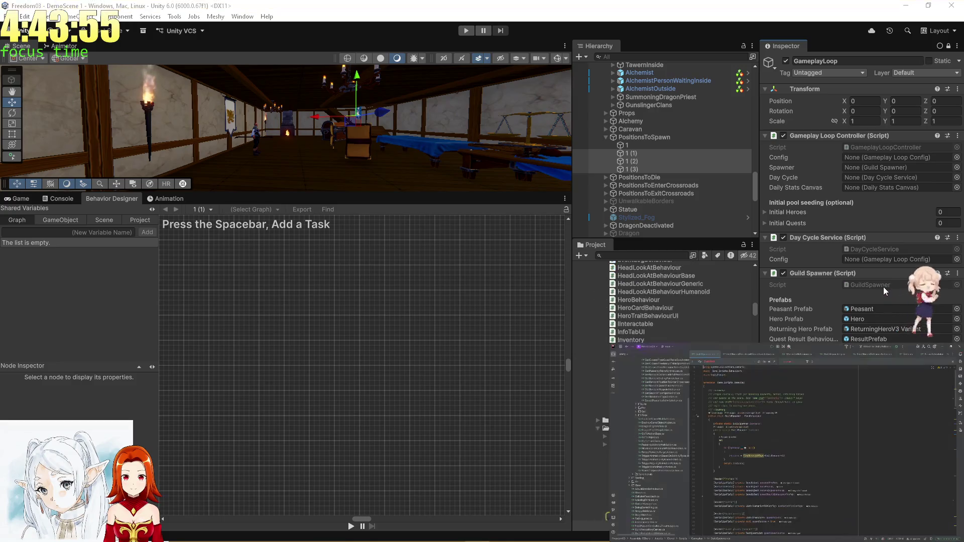
pyautogui.scroll(-2, 797, 426)
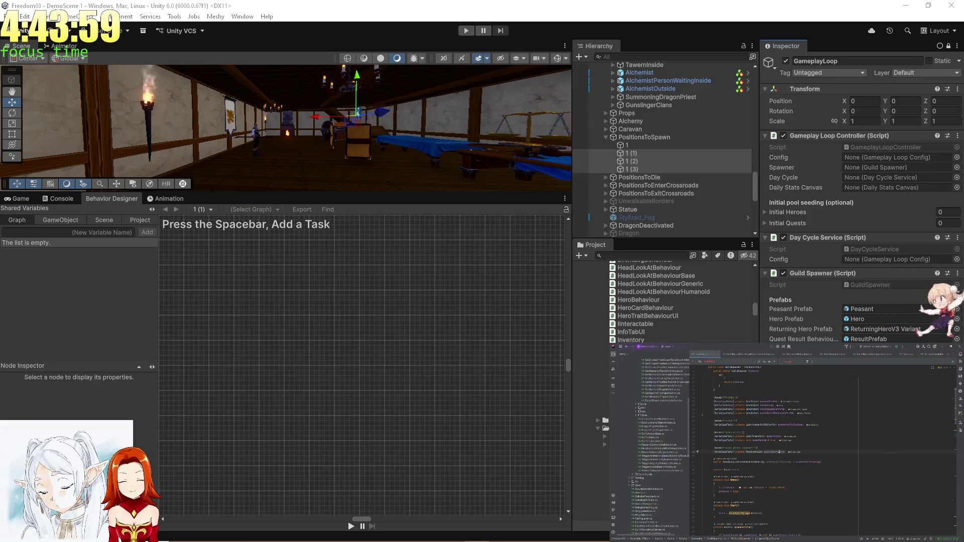
pyautogui.keyDown('ctrl'); pyautogui.click(761, 452); pyautogui.keyUp('ctrl')
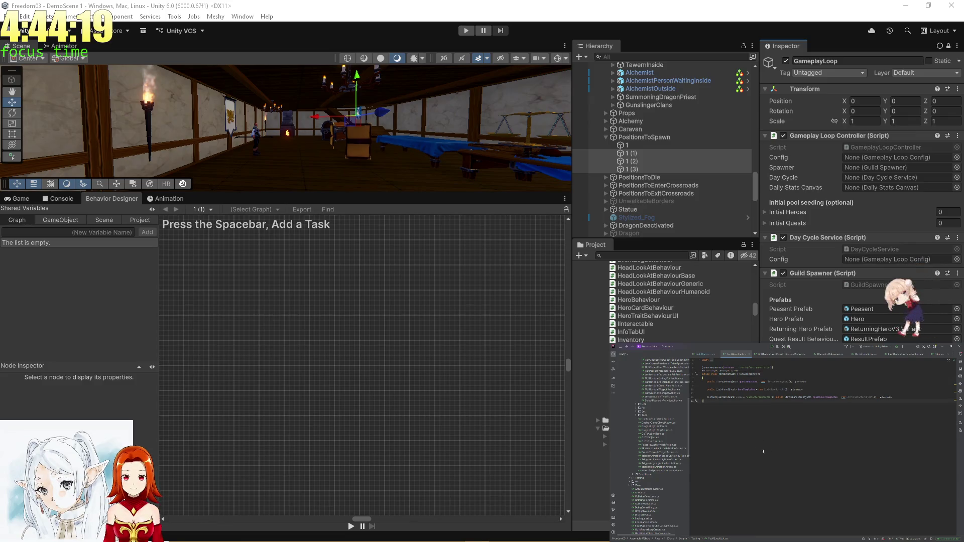
# - Follow TestQuestList's usage into TestingDay.cs, then return to GuildSpawner's TestQuestList field
pyautogui.scroll(10, 662, 301)
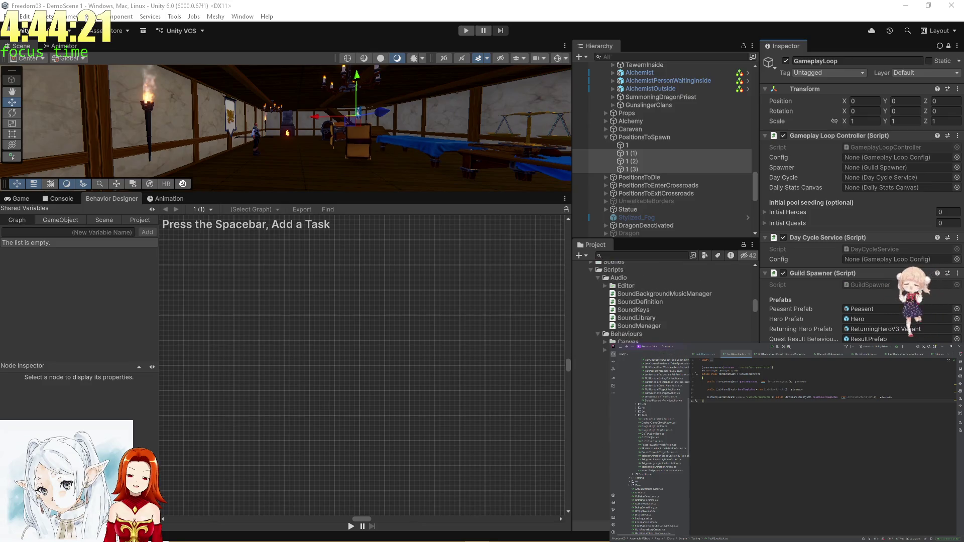
pyautogui.scroll(10, 663, 302)
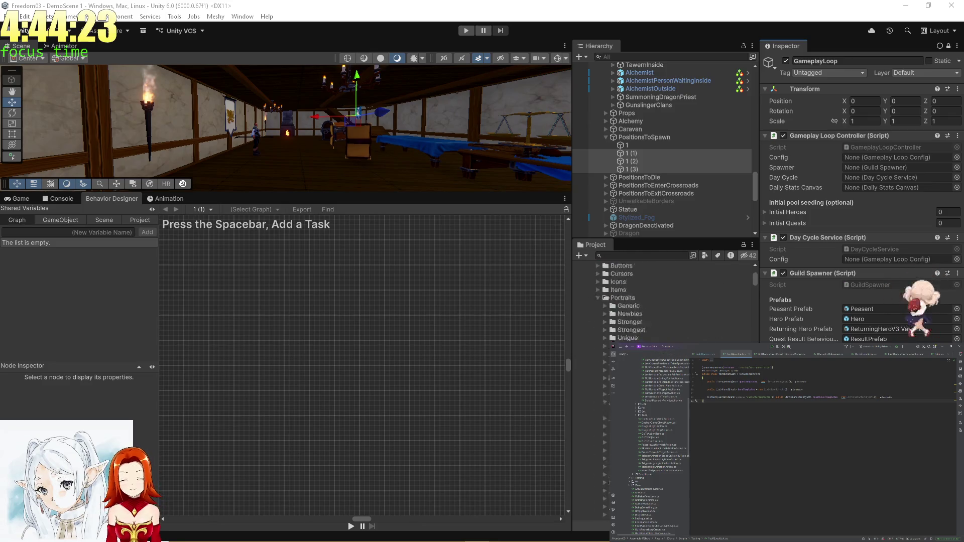
pyautogui.scroll(-5, 662, 301)
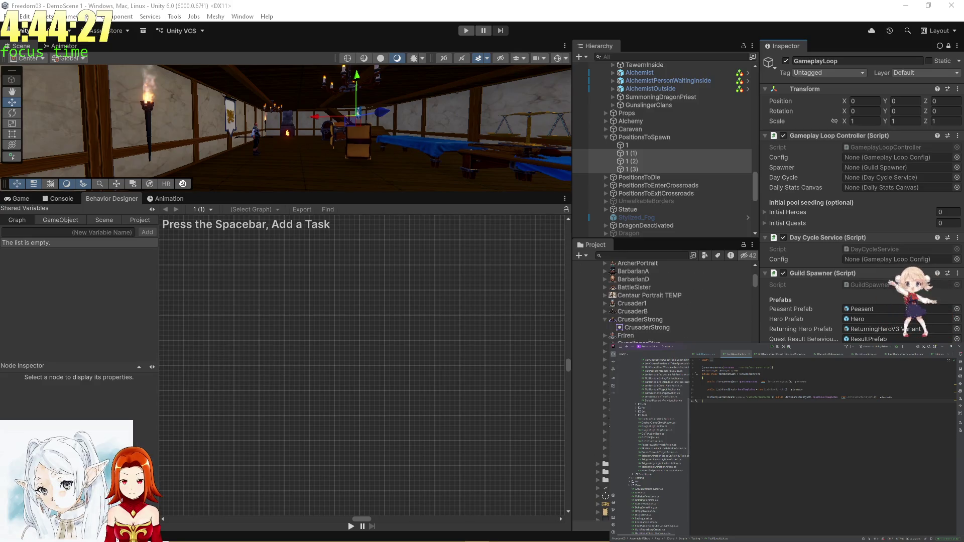
pyautogui.click(726, 371)
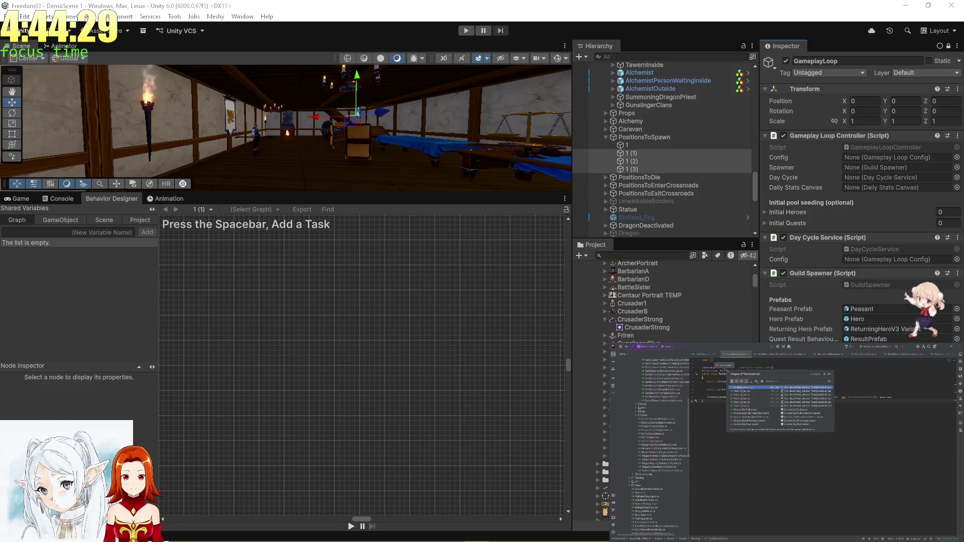
pyautogui.click(748, 397)
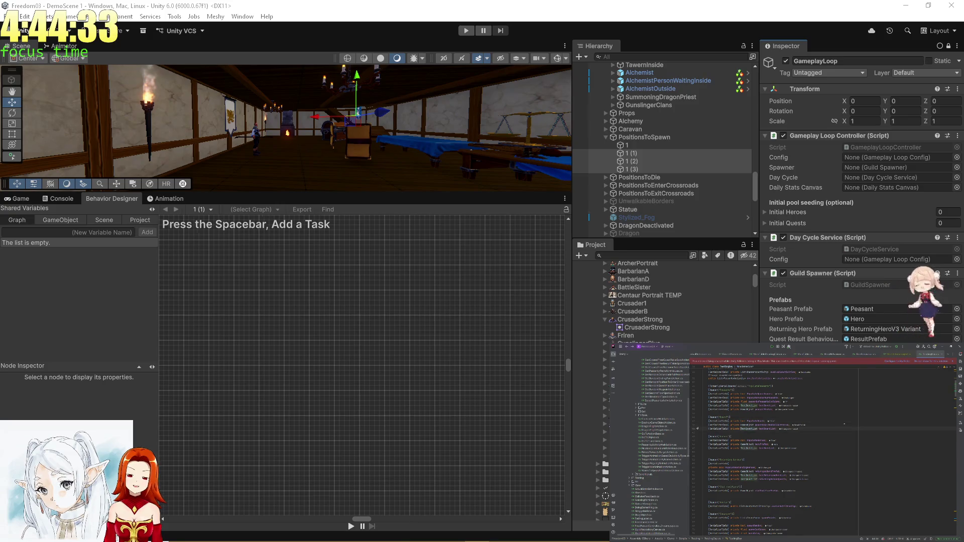
pyautogui.hotkey('ctrl', 'alt', 'Left')
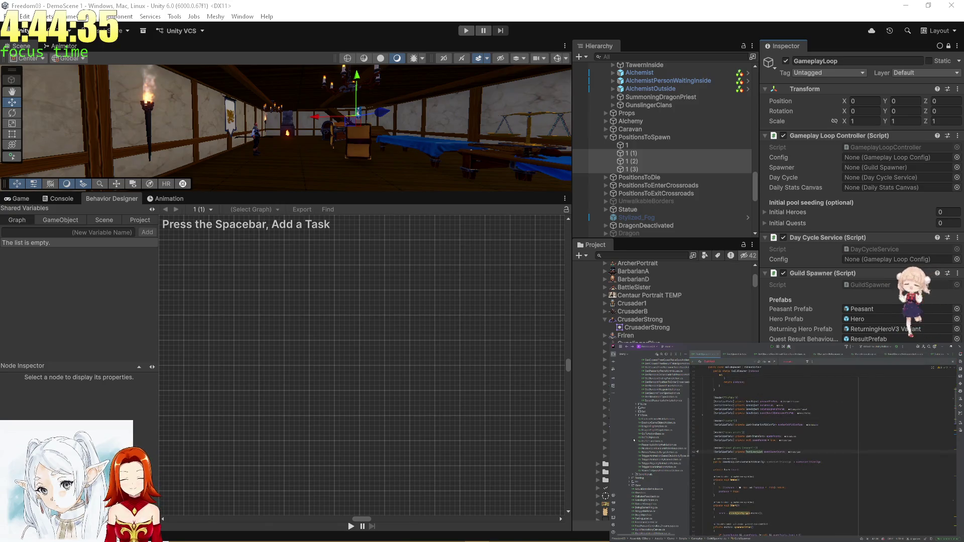
pyautogui.scroll(-10, 728, 309)
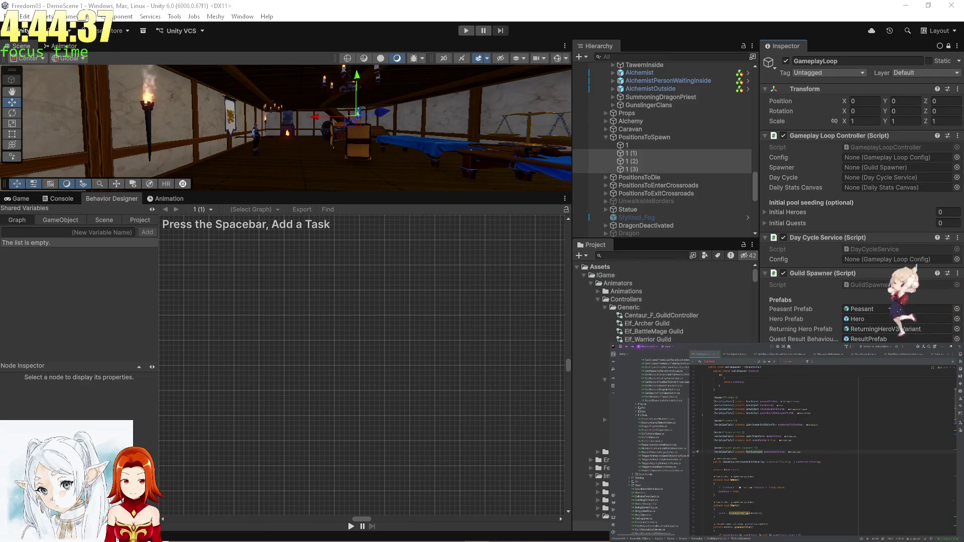
pyautogui.scroll(-10, 662, 302)
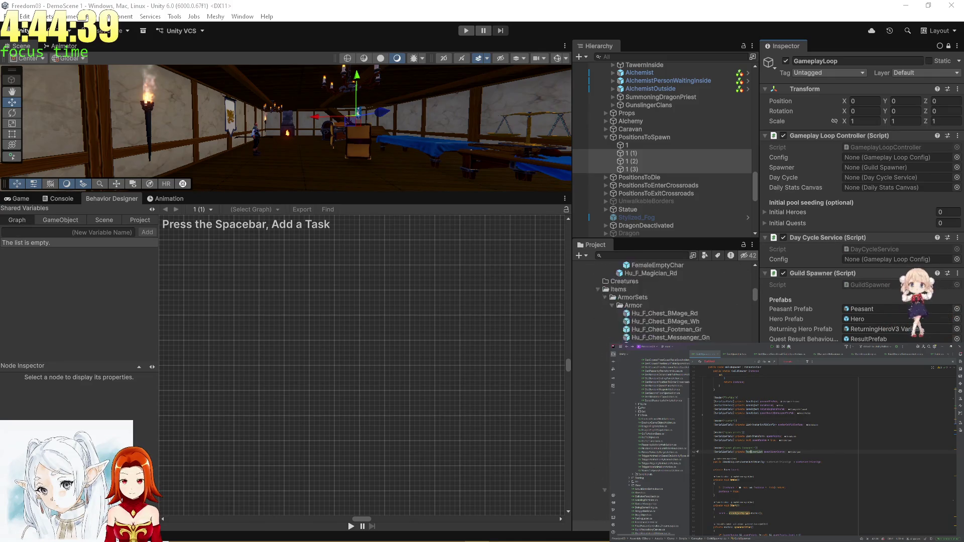
pyautogui.scroll(-10, 663, 302)
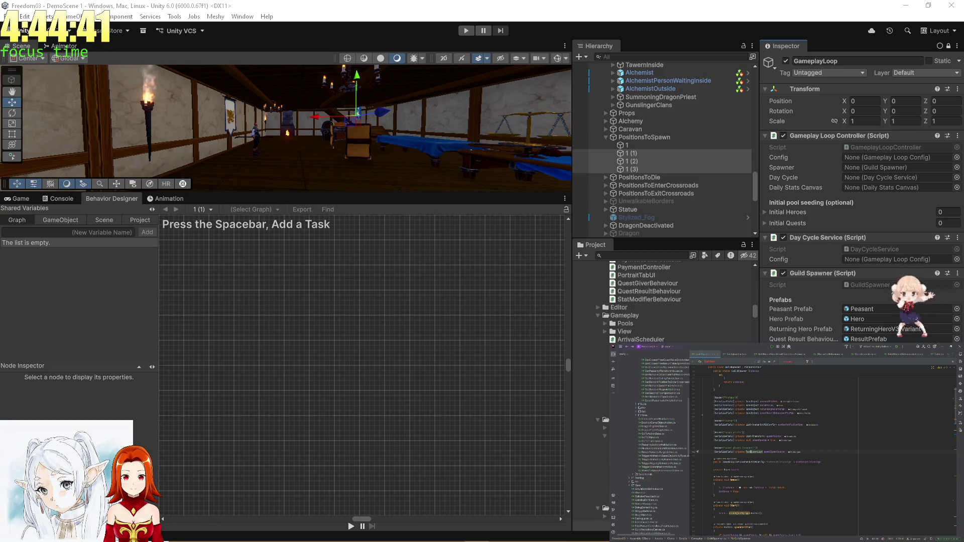
pyautogui.scroll(-10, 663, 302)
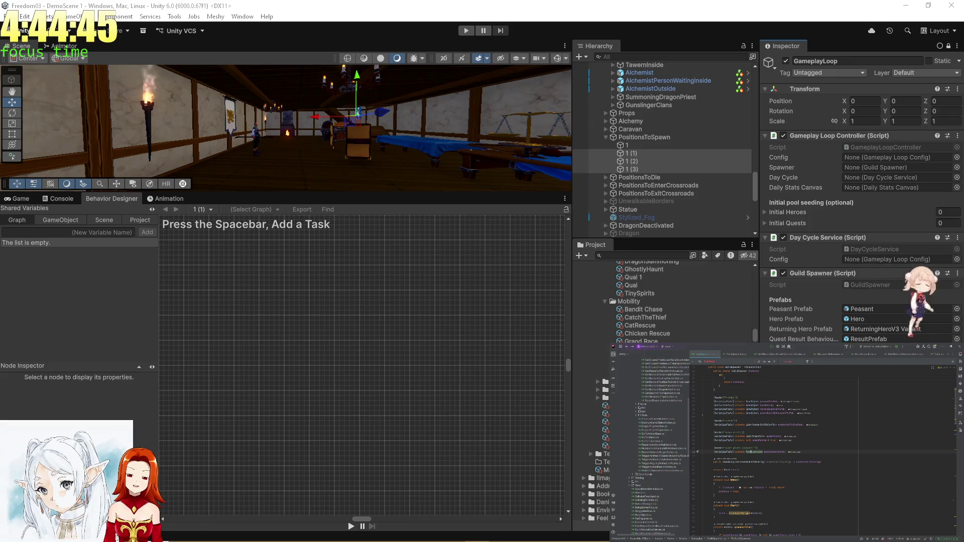
pyautogui.click(605, 414)
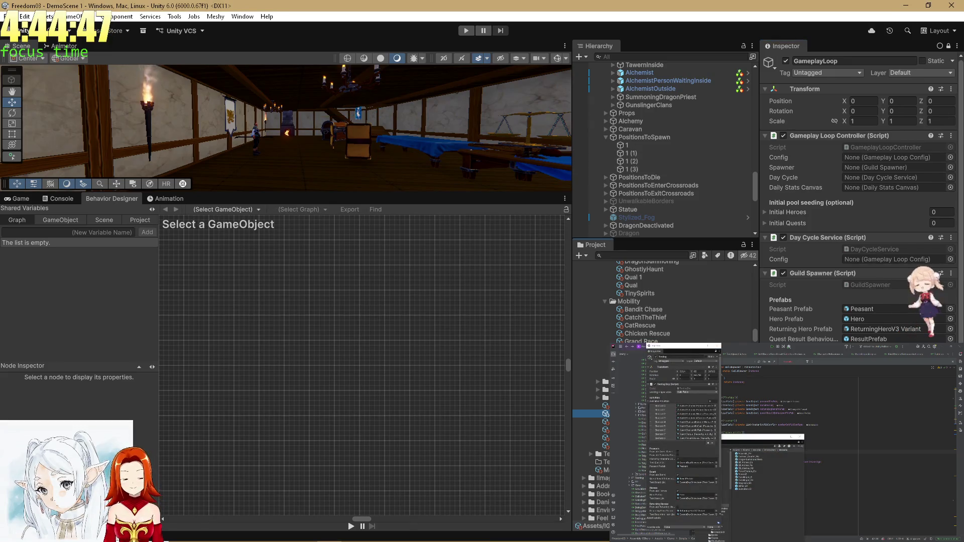
# - Duplicate the Quests Day Test list as Quests Day Test 1 and begin renaming the copy
pyautogui.click(716, 352)
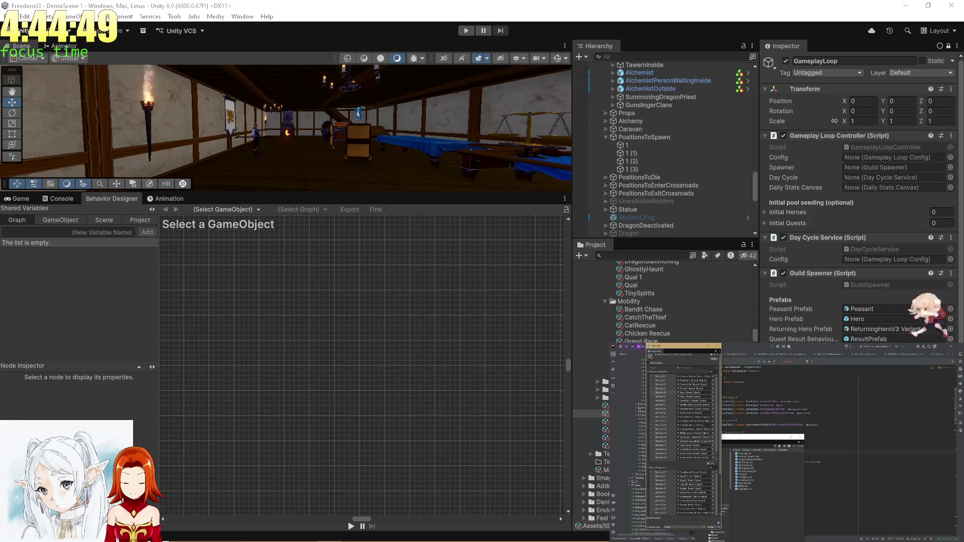
pyautogui.click(605, 376)
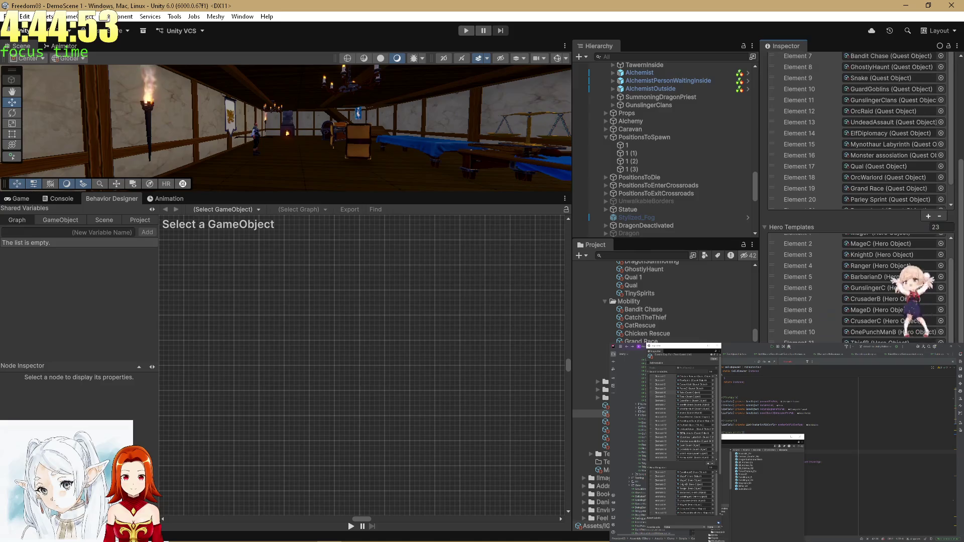
pyautogui.press('Down')
pyautogui.press('Down')
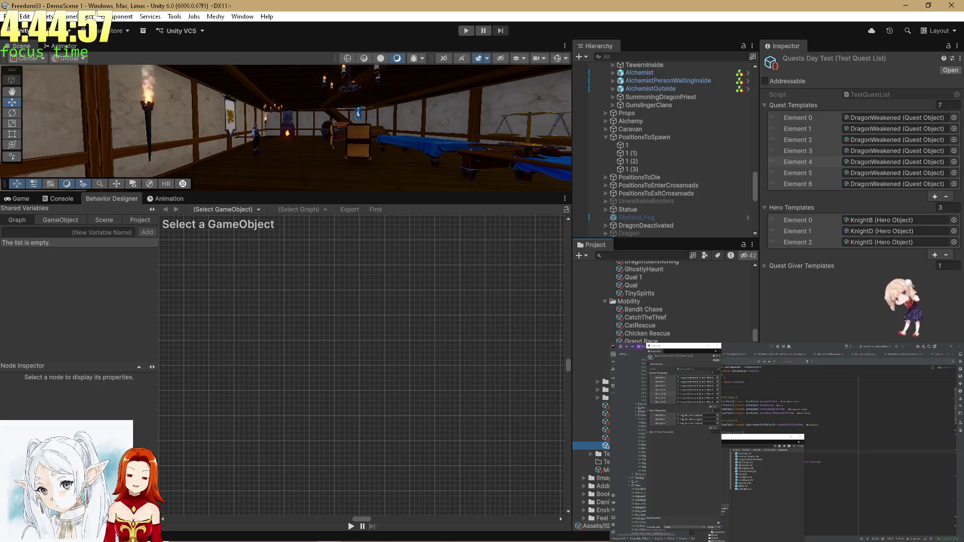
pyautogui.hotkey('ctrl', 'd')
pyautogui.rightClick(649, 344)
pyautogui.click(688, 194)
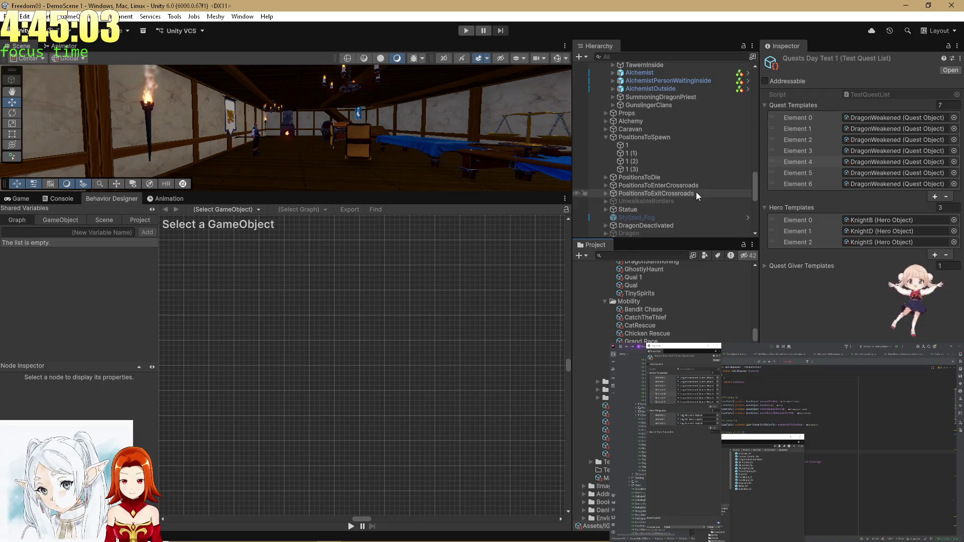
# - Select the Quests Day Gameplay Cycle list and locate its KnightB hero asset
pyautogui.press('Down')
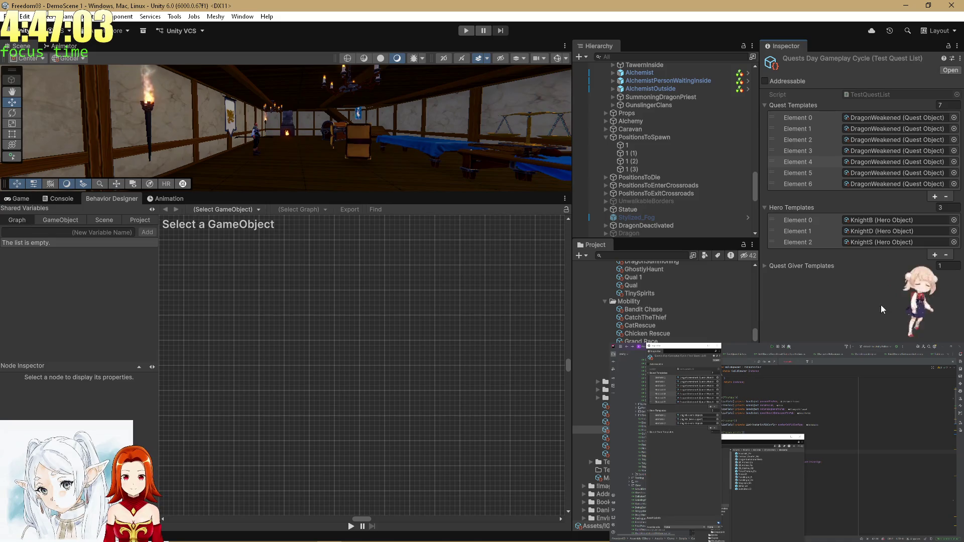
pyautogui.click(862, 221)
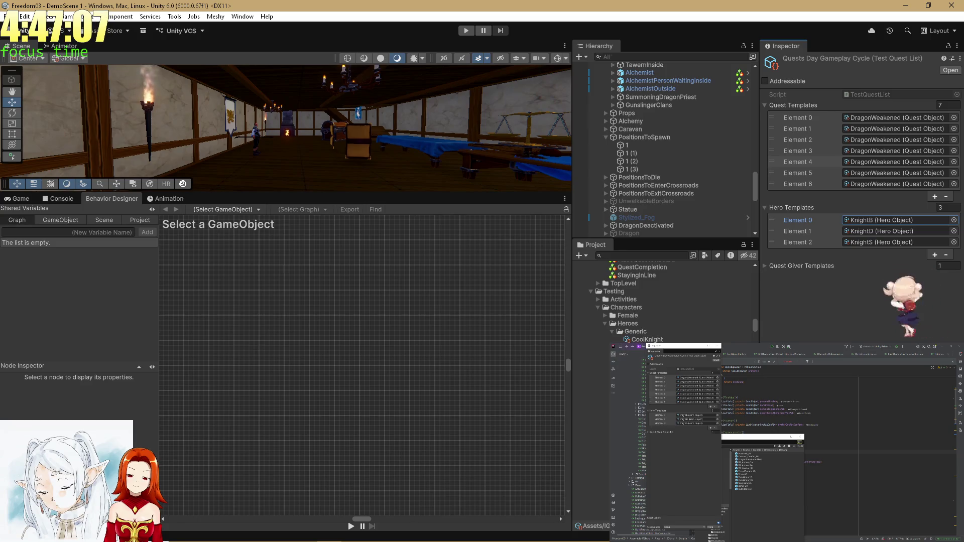
# - Replace the knight hero templates with Newbie, NewbieArcher, NewbieMage and NewbieThief
pyautogui.click(946, 255)
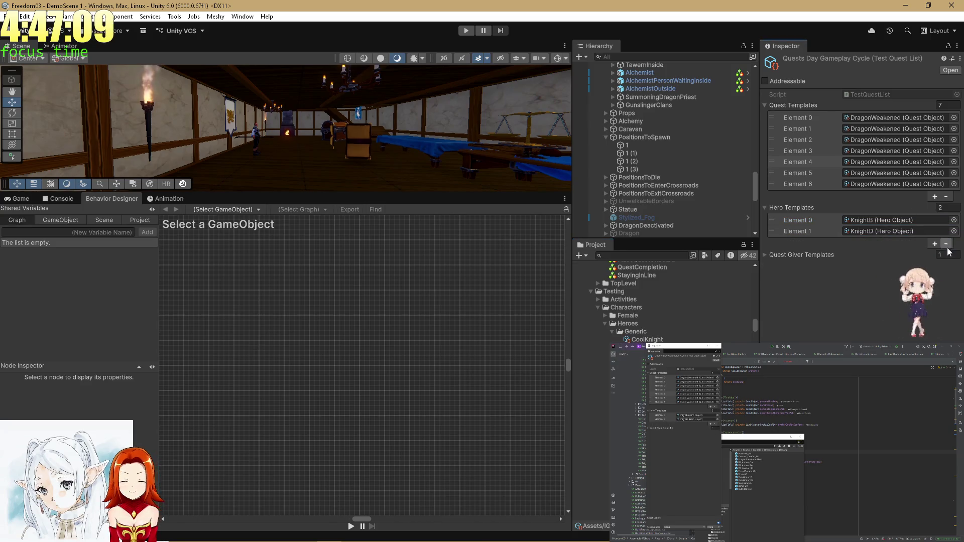
pyautogui.click(946, 244)
pyautogui.click(946, 233)
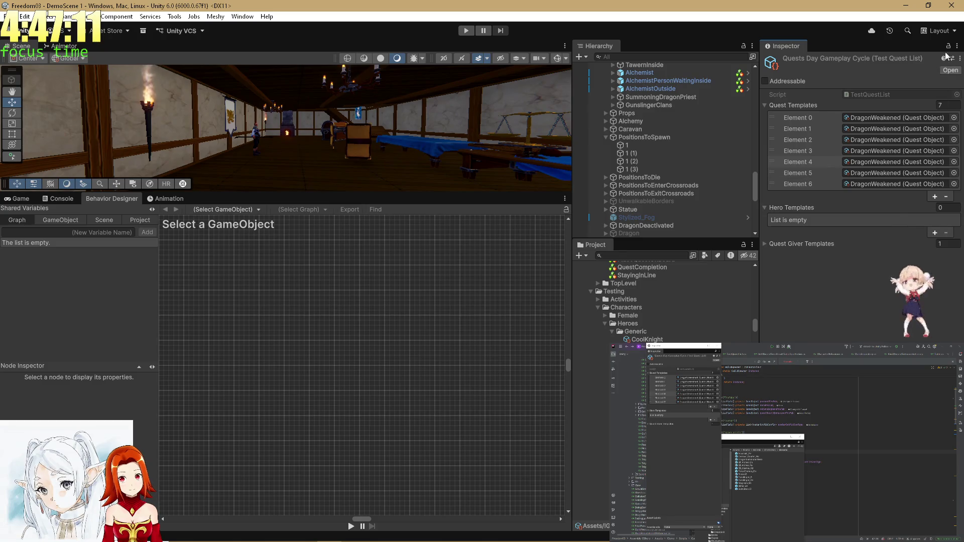
pyautogui.click(627, 420)
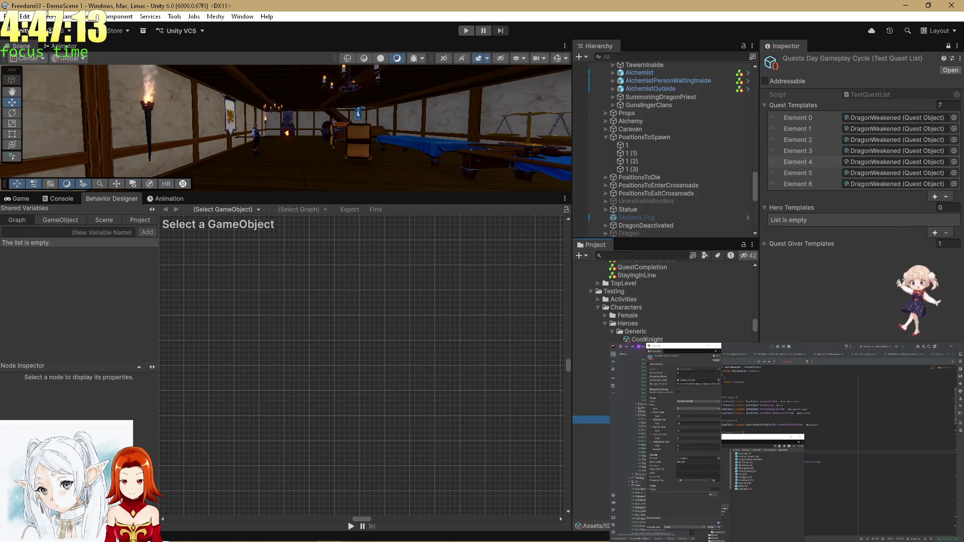
pyautogui.moveTo(591, 420); pyautogui.dragTo(813, 209)
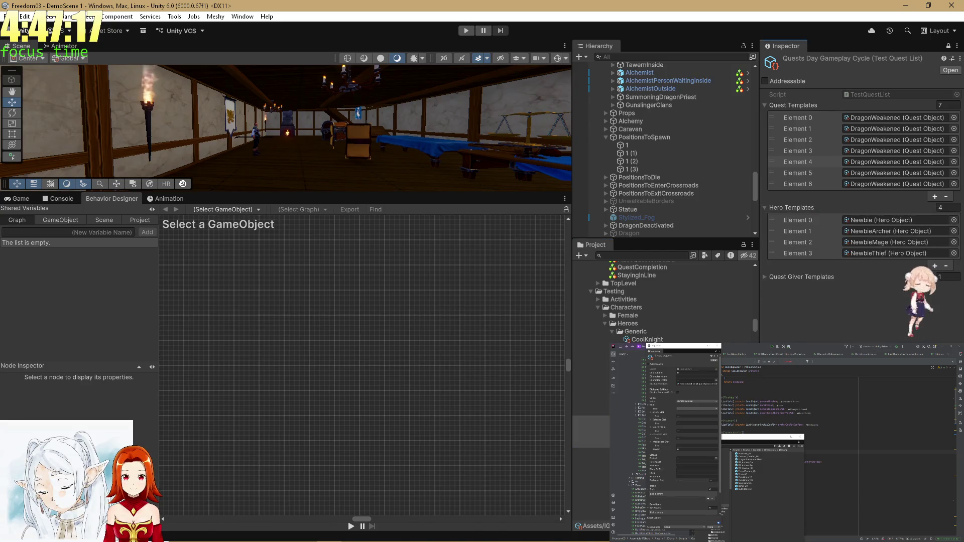
# - Remove all seven quest templates, then expand the Quests folder to find quest assets
pyautogui.click(794, 123)
pyautogui.keyDown('shift'); pyautogui.click(804, 182); pyautogui.keyUp('shift')
pyautogui.click(946, 196)
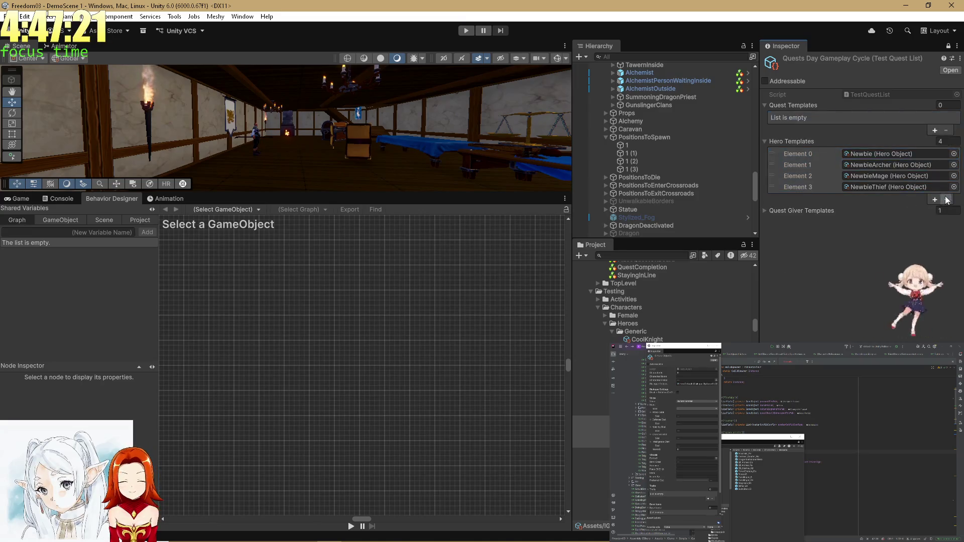
pyautogui.scroll(-5, 662, 301)
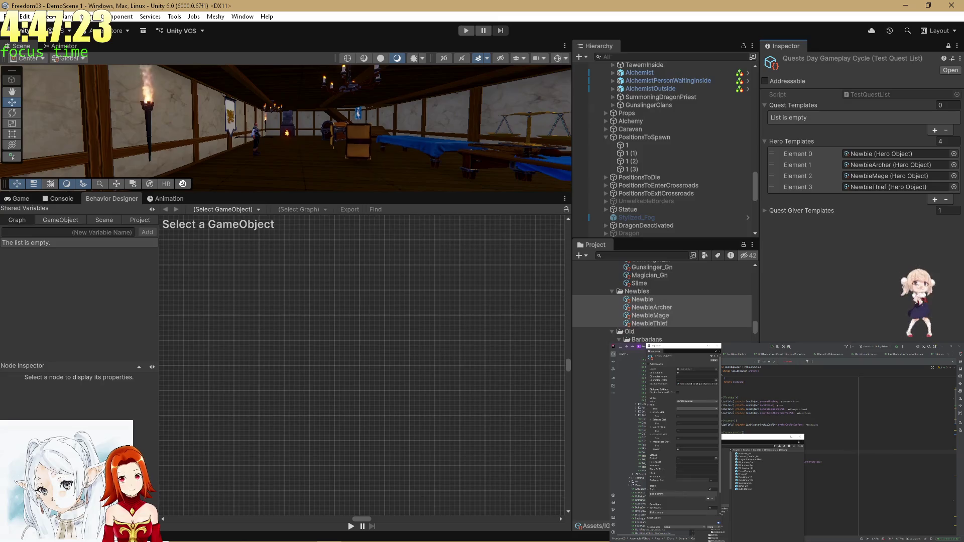
pyautogui.scroll(-5, 663, 301)
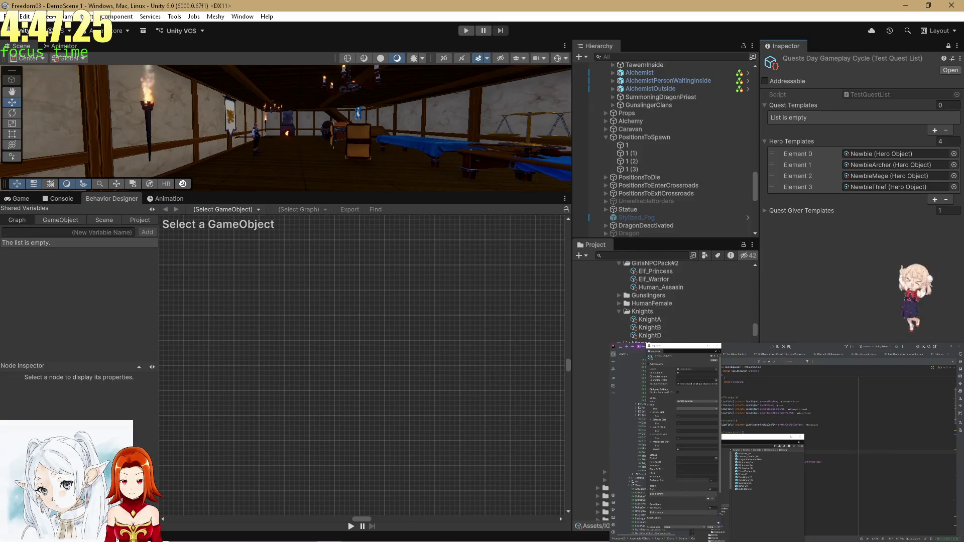
pyautogui.scroll(10, 663, 301)
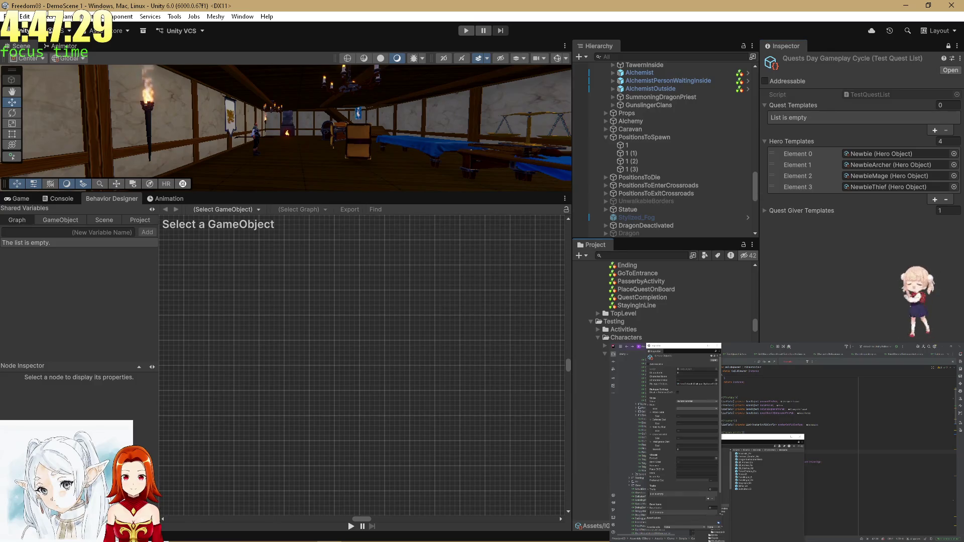
pyautogui.click(604, 354)
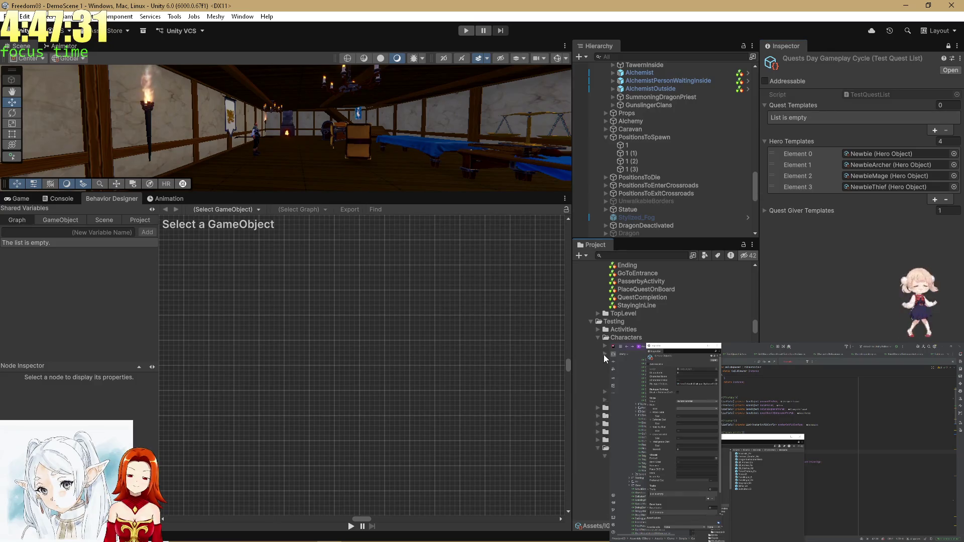
pyautogui.click(597, 338)
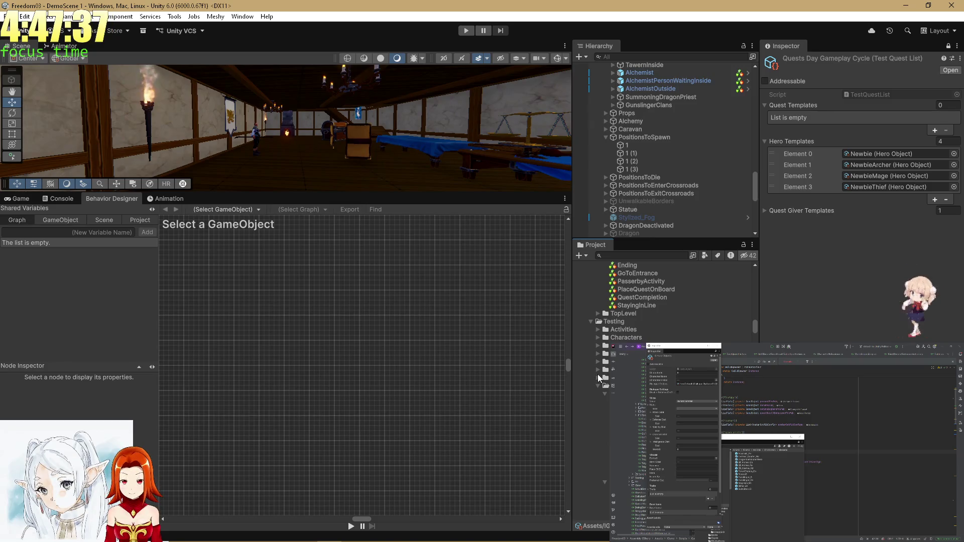
pyautogui.scroll(-3, 605, 370)
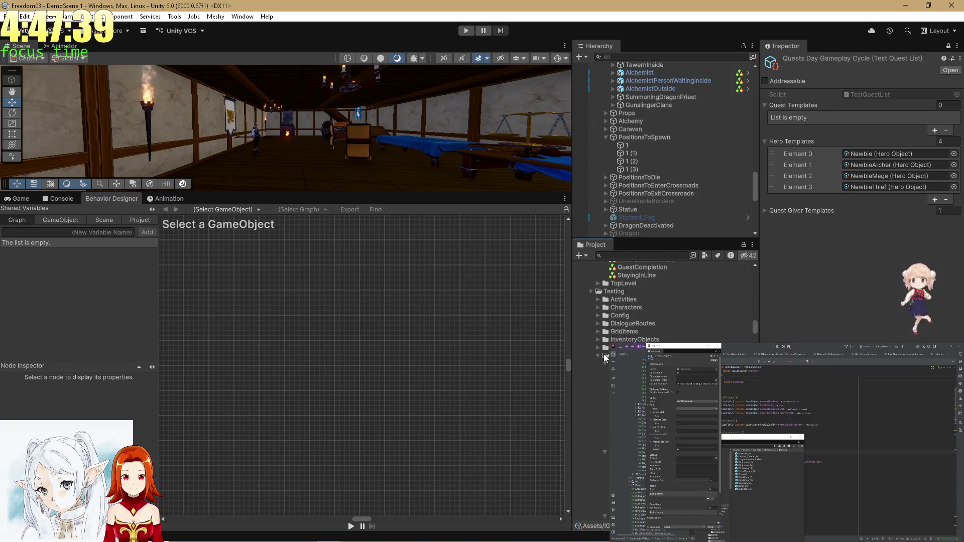
pyautogui.click(598, 355)
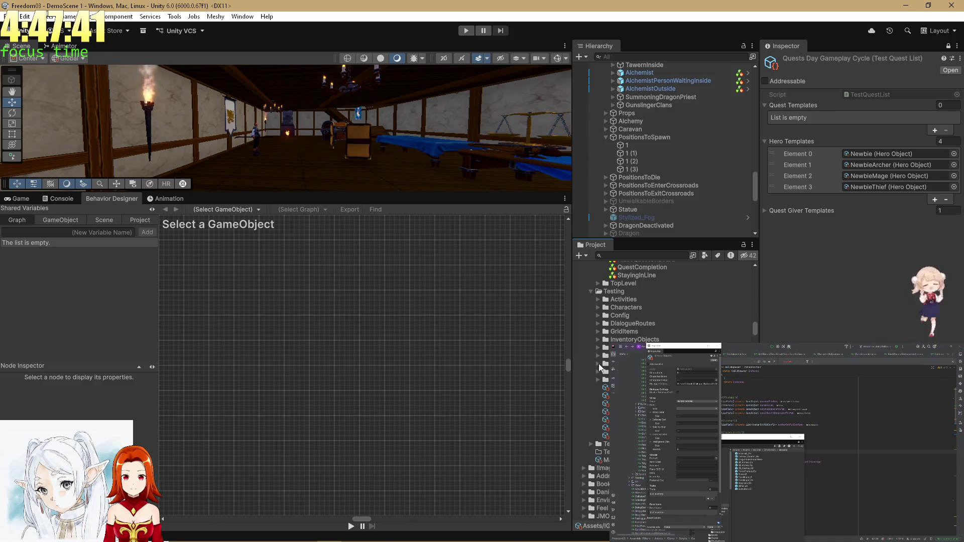
pyautogui.scroll(-3, 597, 357)
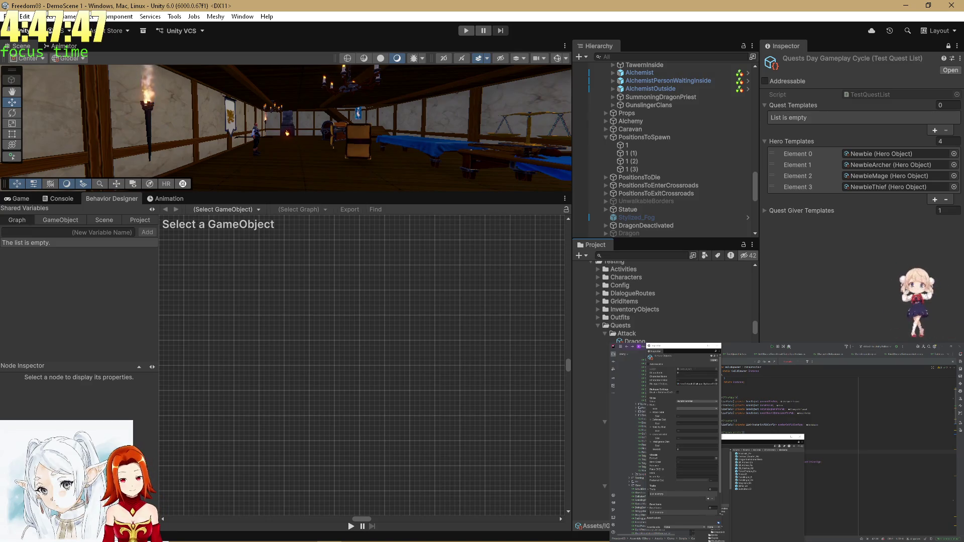
# - Put Chicken Rescue first, then RatsBridgeBlocking from Quests/Attack, into the Gameplay Cycle quest templates
pyautogui.scroll(-3, 714, 339)
pyautogui.scroll(-5, 698, 335)
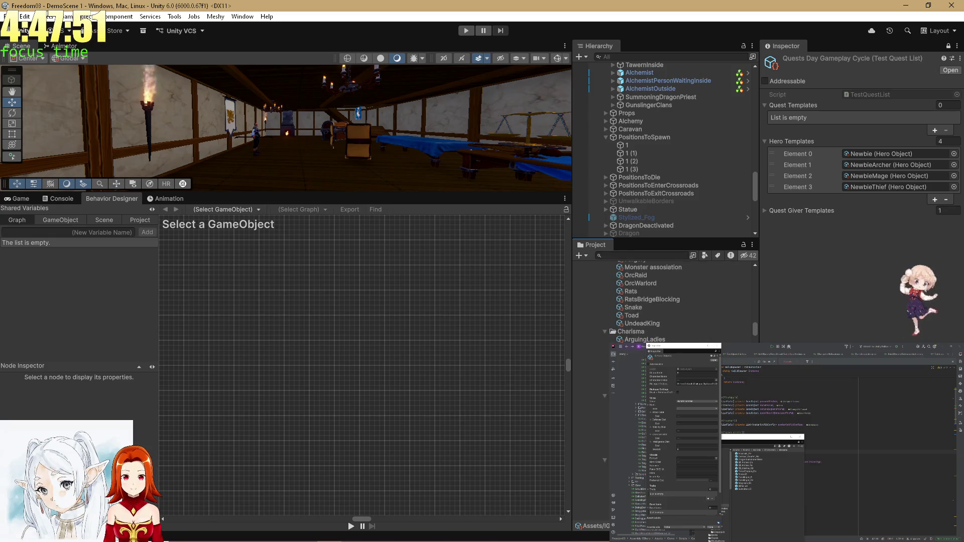
pyautogui.scroll(-3, 698, 321)
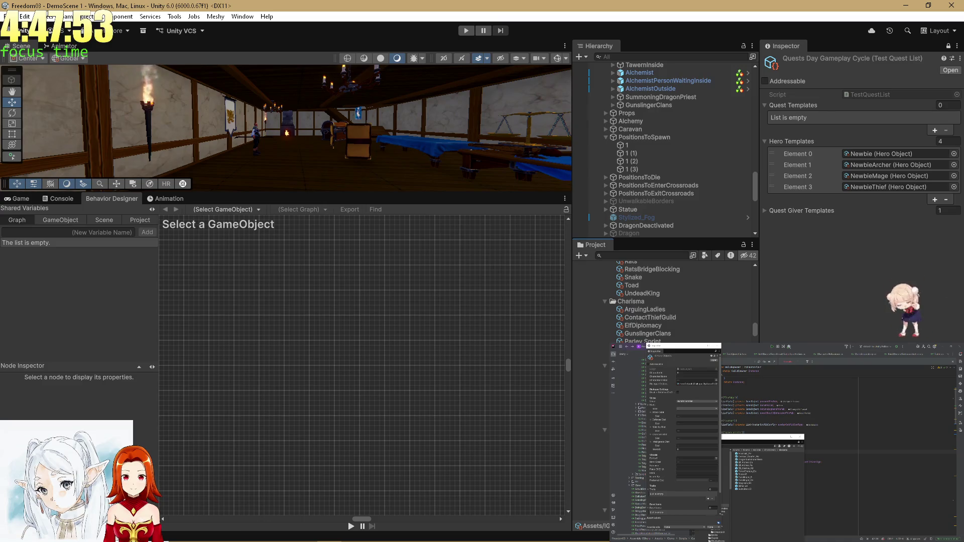
pyautogui.scroll(-5, 673, 301)
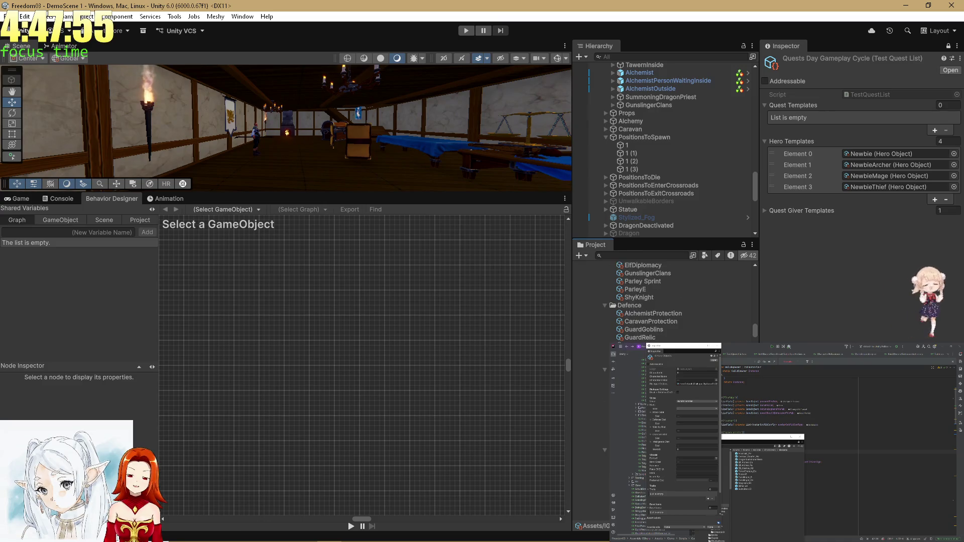
pyautogui.scroll(-5, 672, 301)
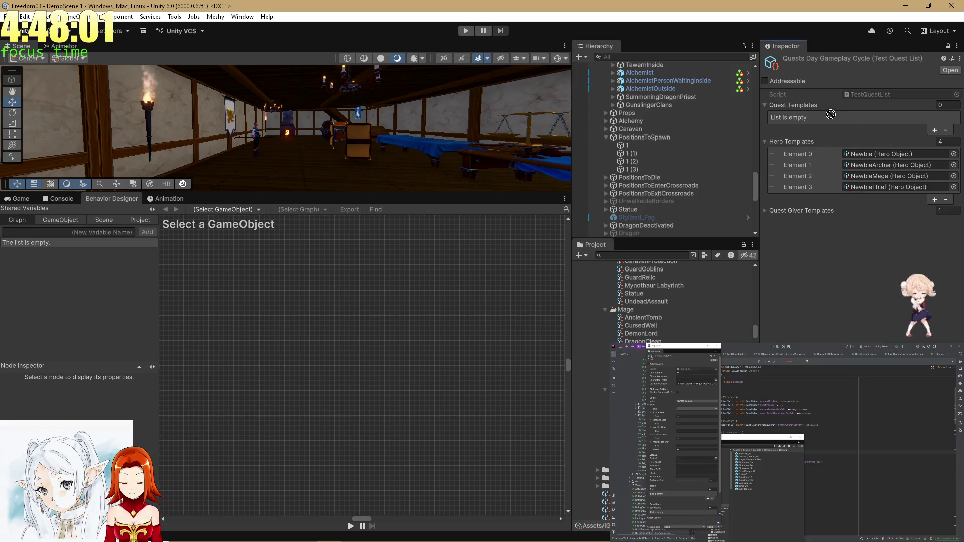
pyautogui.hotkey('ctrl', 'z')
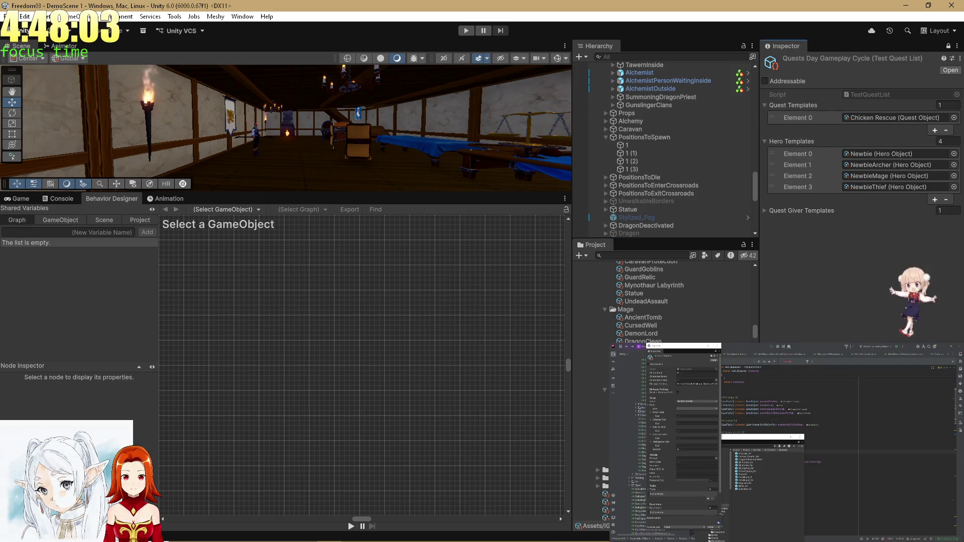
pyautogui.scroll(5, 604, 465)
pyautogui.scroll(3, 662, 301)
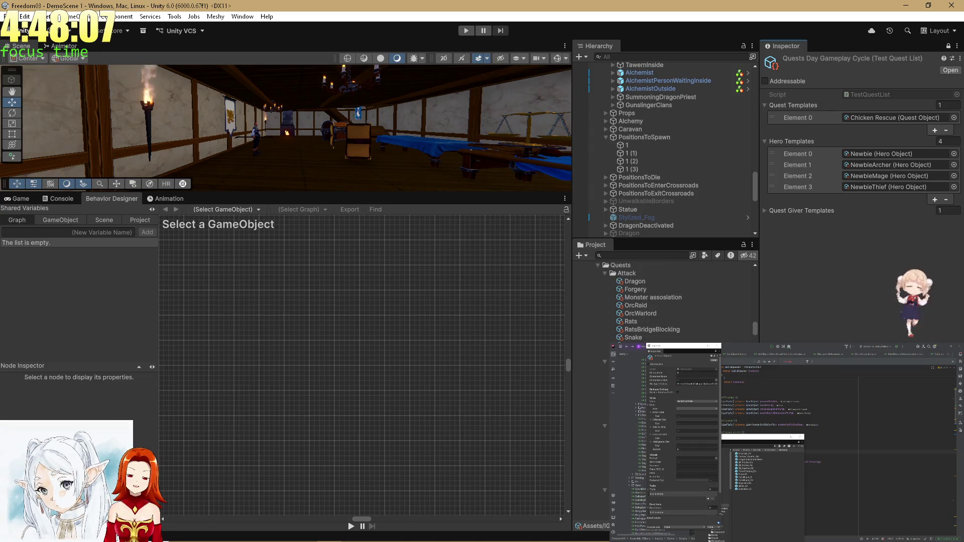
pyautogui.moveTo(661, 331)
pyautogui.mouseDown()
pyautogui.moveTo(713, 231)
pyautogui.moveTo(808, 107)
pyautogui.mouseUp()
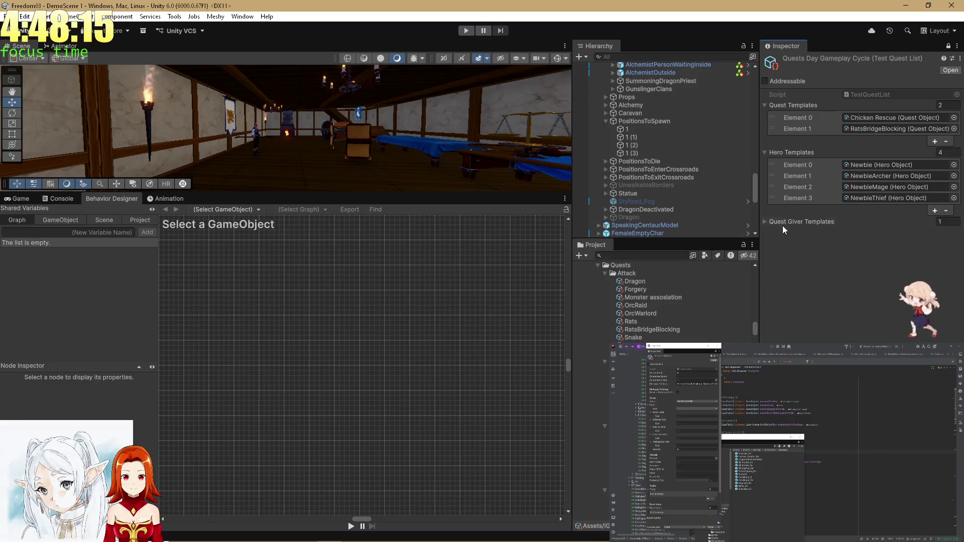
# - Remove hero Elements 1–3, then re-add NewbieArcher, NewbieMage and NewbieThief from the Newbies folder
pyautogui.click(811, 198)
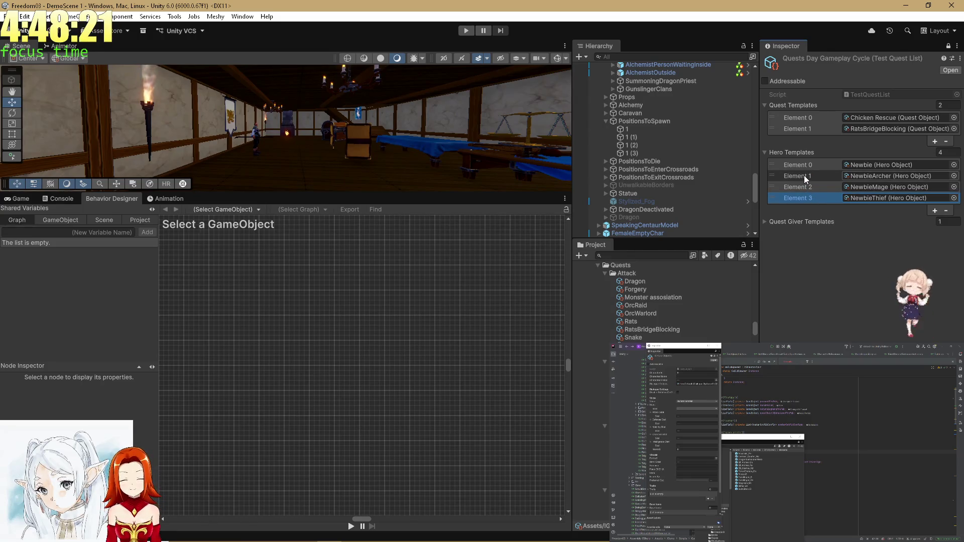
pyautogui.keyDown('shift'); pyautogui.click(803, 176); pyautogui.keyUp('shift')
pyautogui.click(945, 211)
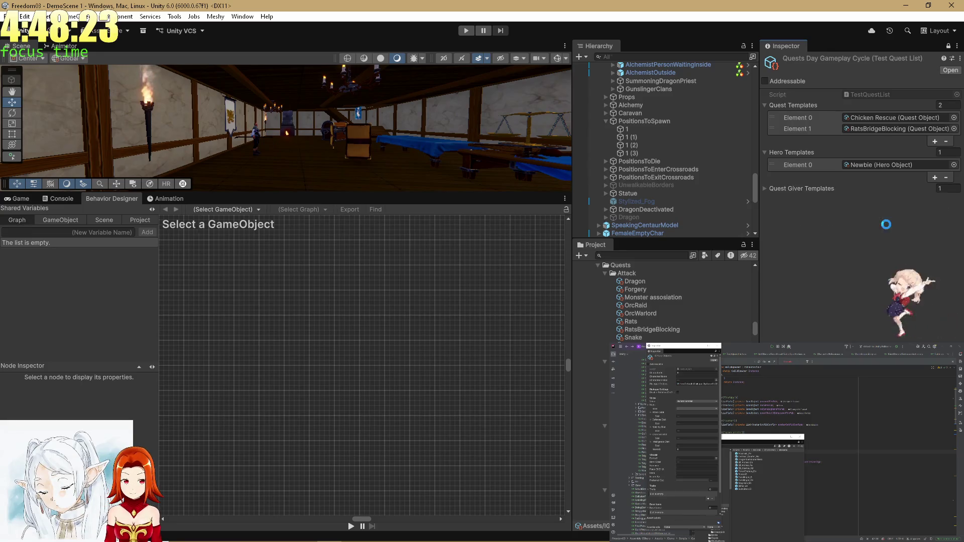
pyautogui.click(808, 118)
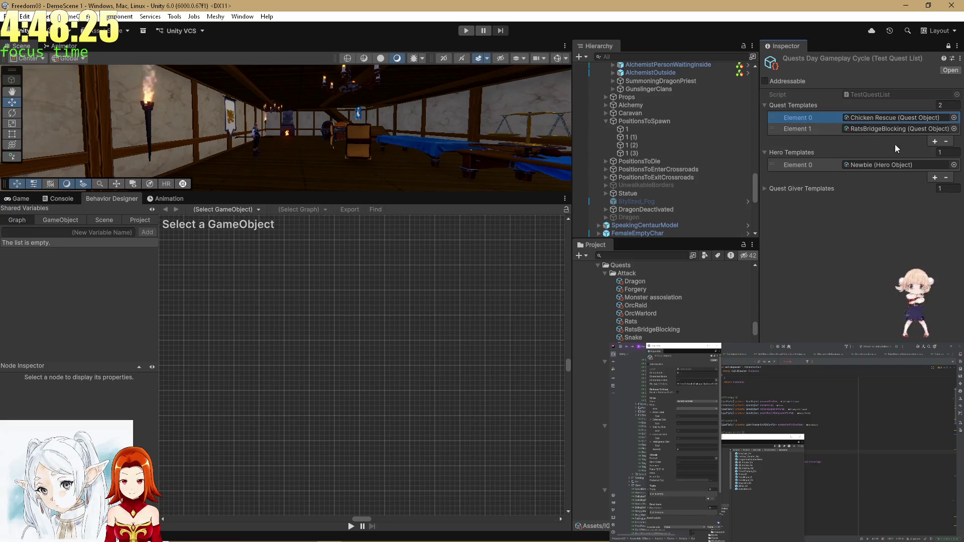
pyautogui.click(864, 166)
pyautogui.click(679, 301)
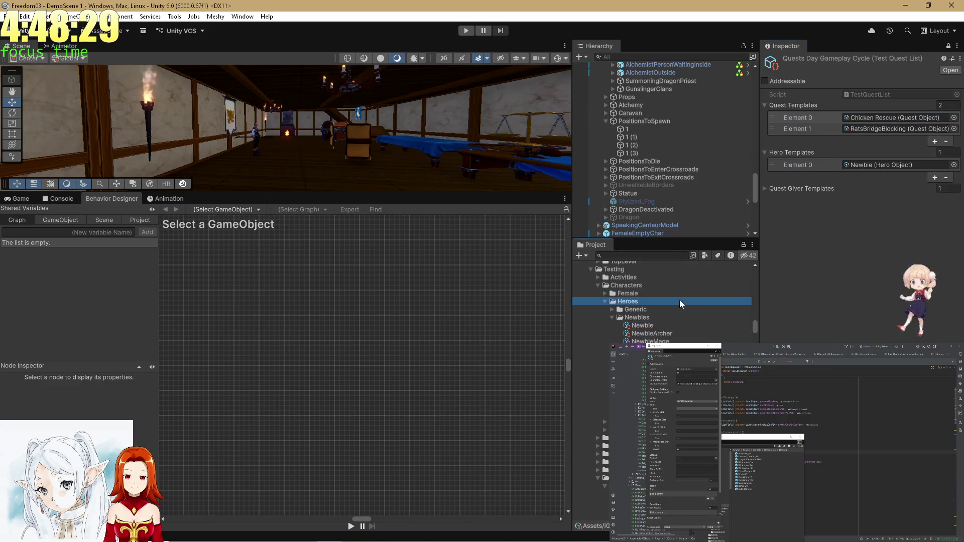
pyautogui.moveTo(645, 325); pyautogui.dragTo(838, 157)
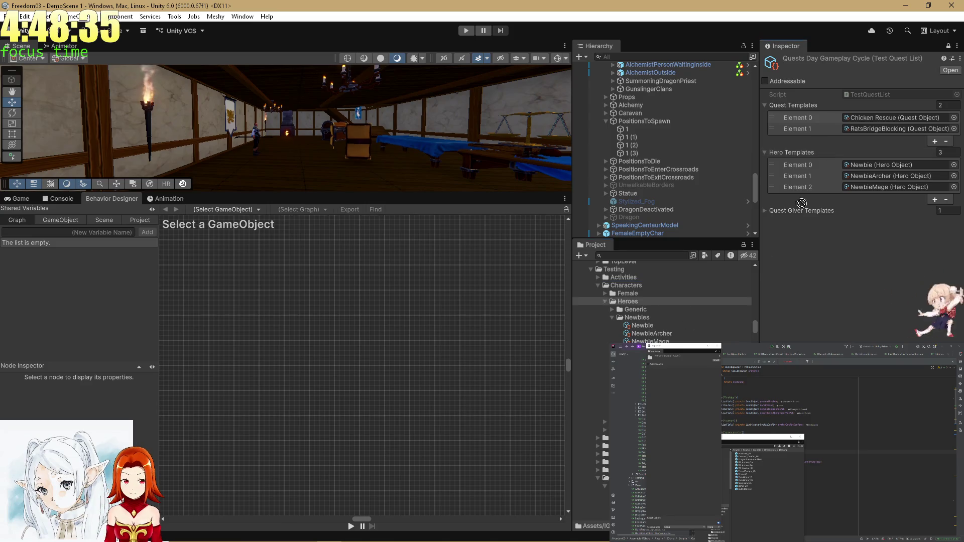
pyautogui.moveTo(797, 216); pyautogui.dragTo(828, 160)
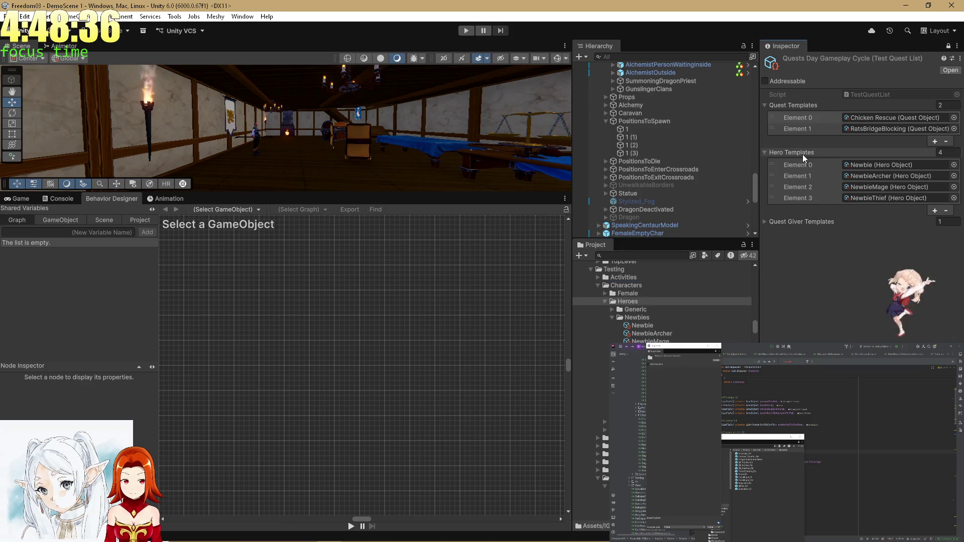
pyautogui.click(862, 120)
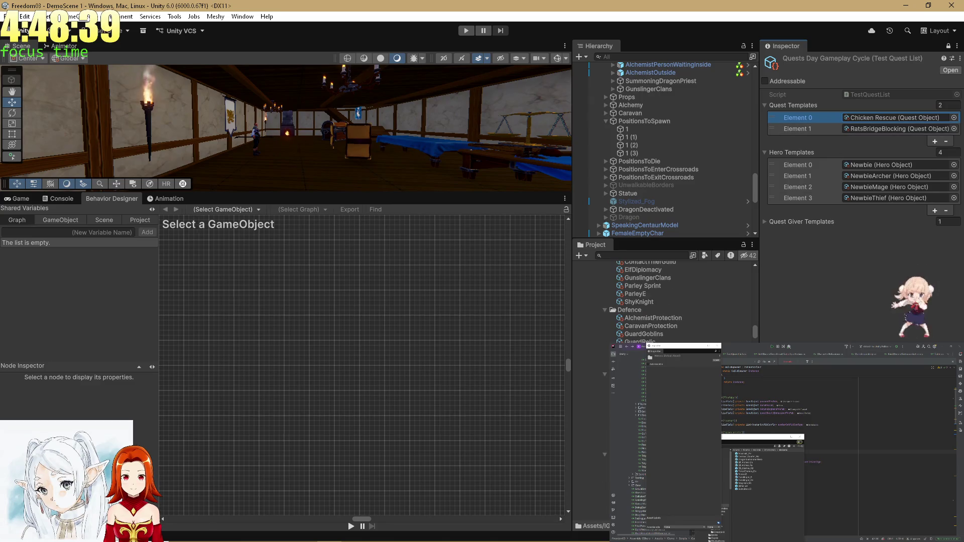
# - Add TinySpirits and AncientTomb as the third and fourth quest templates
pyautogui.scroll(-2, 668, 302)
pyautogui.moveTo(884, 261)
pyautogui.mouseDown()
pyautogui.moveTo(854, 221)
pyautogui.moveTo(817, 108)
pyautogui.mouseUp()
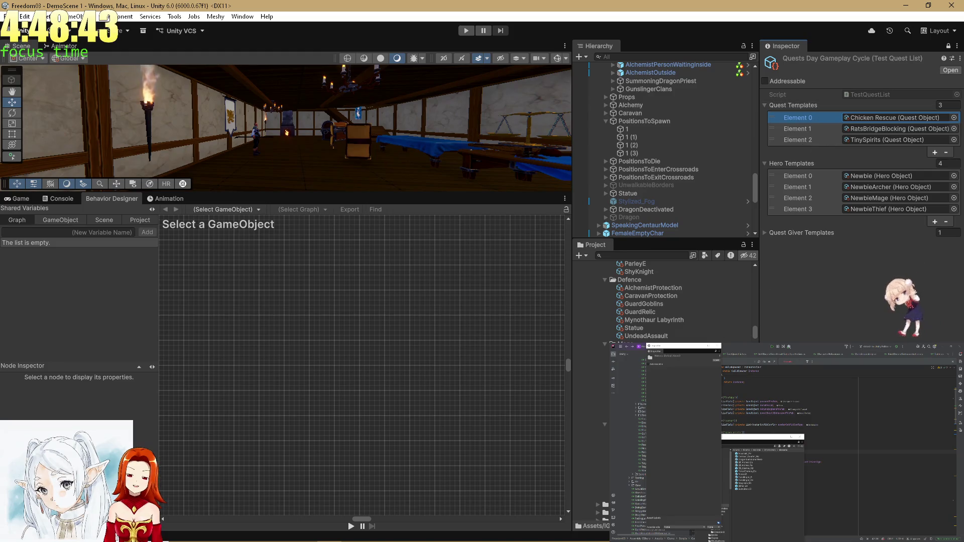
pyautogui.scroll(6, 668, 301)
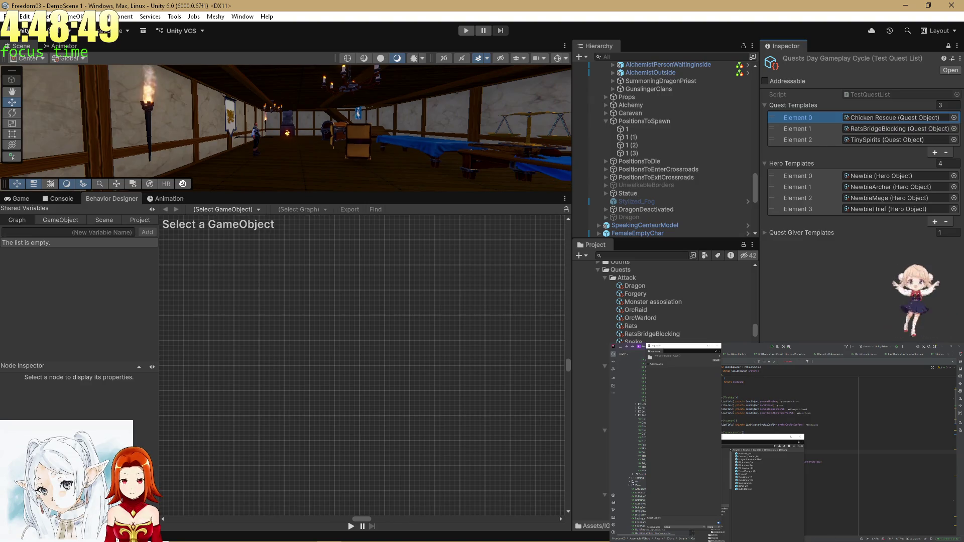
pyautogui.scroll(-5, 663, 301)
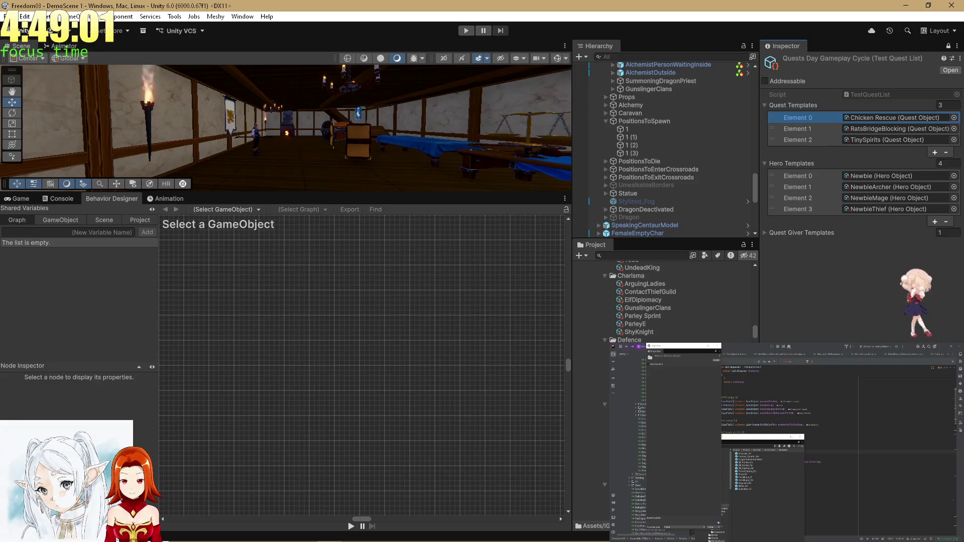
pyautogui.click(766, 313)
pyautogui.moveTo(766, 313); pyautogui.dragTo(806, 105)
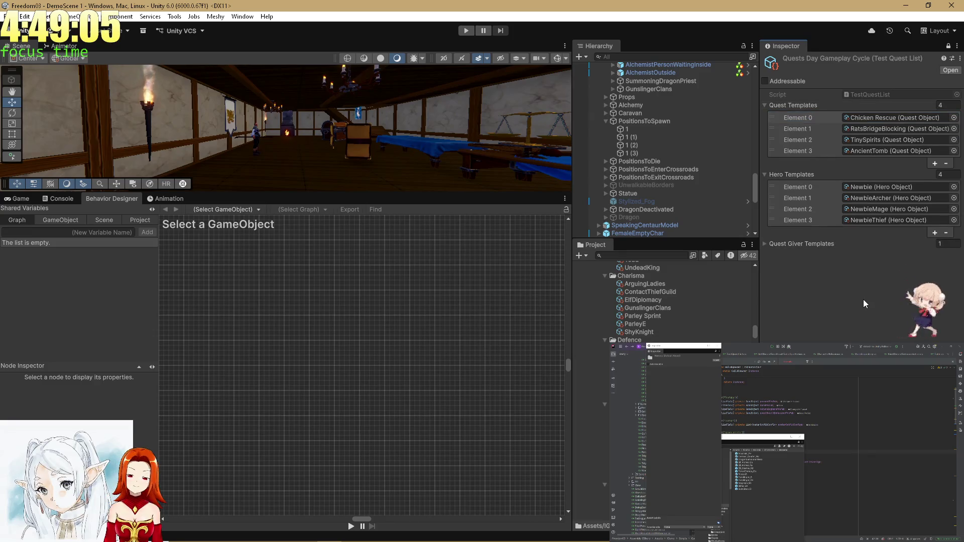
# - Move RatsBridgeBlocking to Element 0, ahead of Chicken Rescue, and ping the quest assets
pyautogui.moveTo(777, 128); pyautogui.dragTo(775, 118)
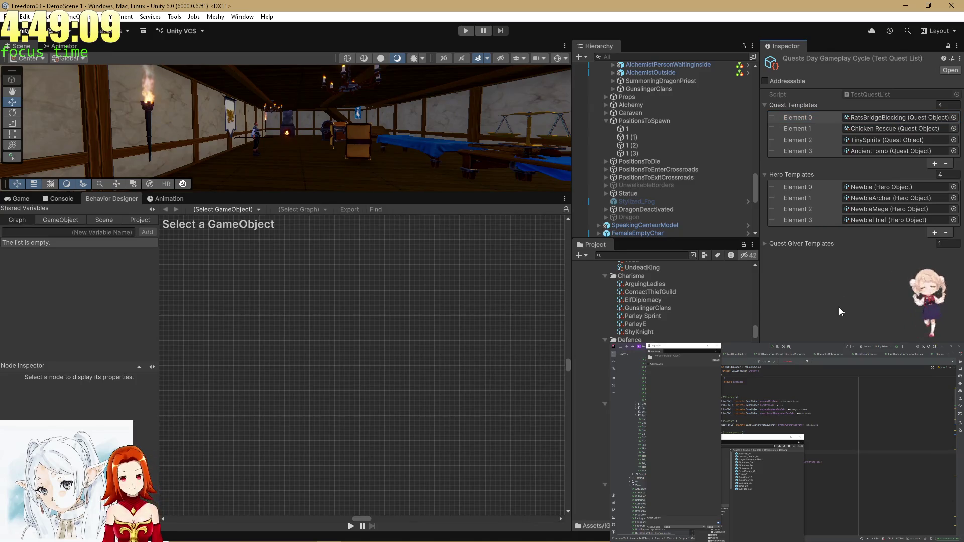
pyautogui.click(854, 143)
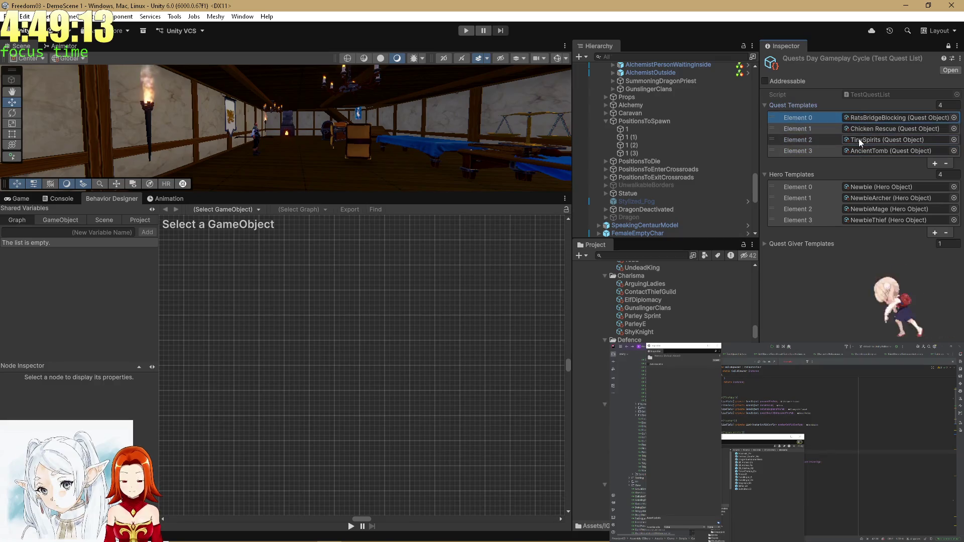
pyautogui.click(860, 150)
pyautogui.click(860, 129)
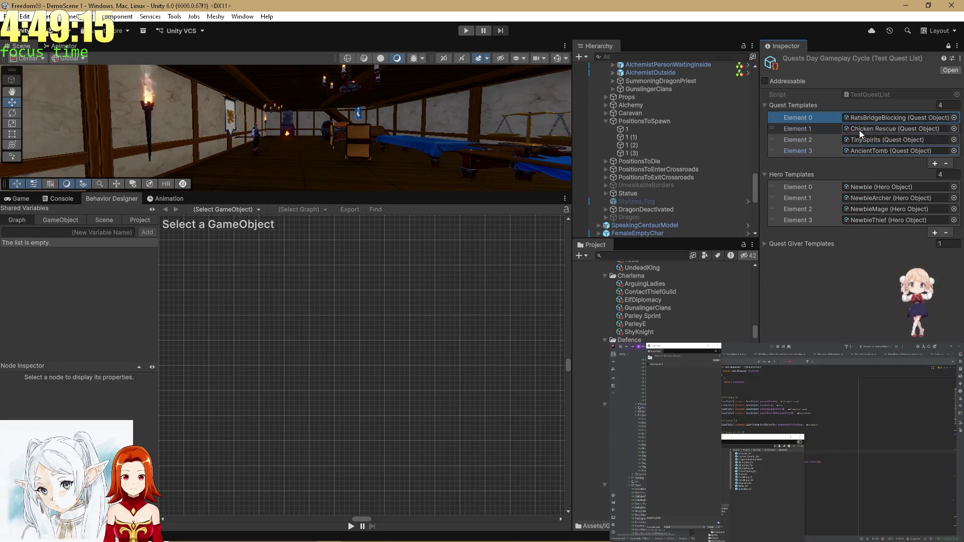
pyautogui.click(861, 150)
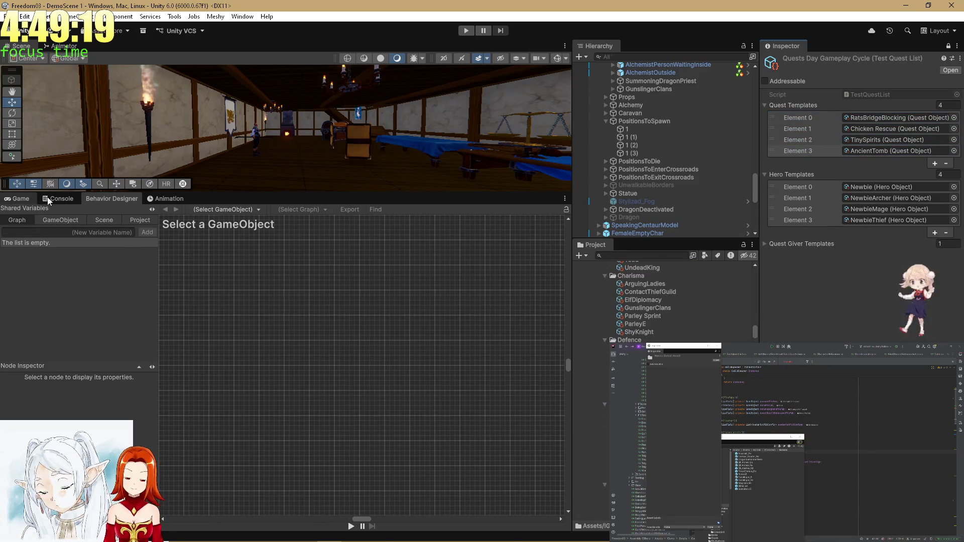
# - Fly the Scene view to the board and select ReturningHeroV3 to show its Behavior Tree
pyautogui.click(22, 198)
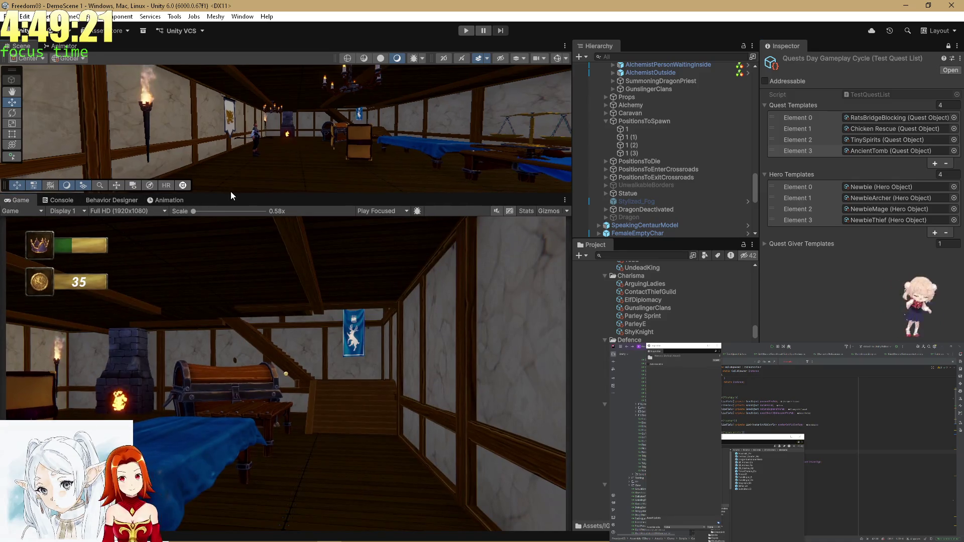
pyautogui.moveTo(230, 192); pyautogui.dragTo(230, 283)
pyautogui.moveTo(402, 167)
pyautogui.mouseDown()
pyautogui.moveTo(165, 194)
pyautogui.moveTo(54, 182)
pyautogui.moveTo(166, 173)
pyautogui.mouseUp()
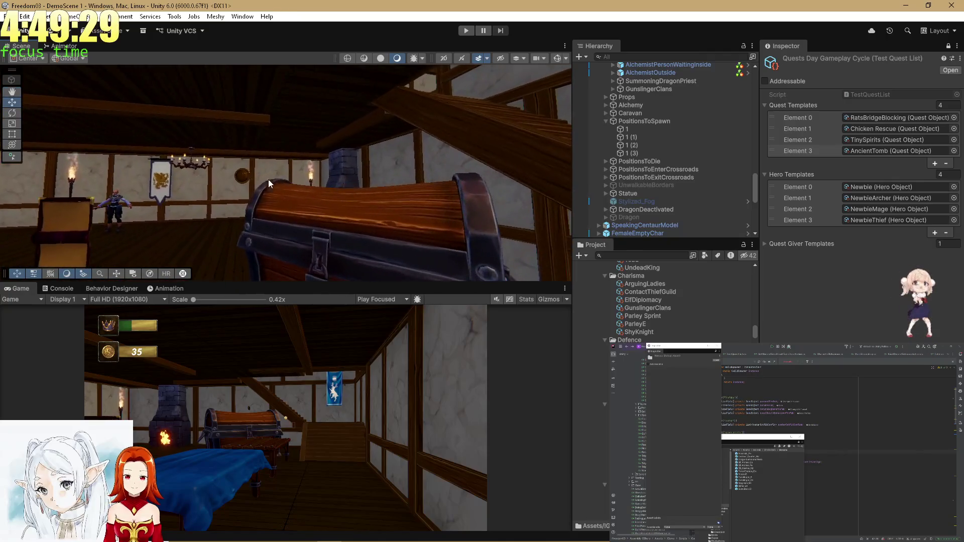
pyautogui.click(242, 175)
pyautogui.scroll(-1, 601, 199)
pyautogui.moveTo(211, 186)
pyautogui.mouseDown()
pyautogui.moveTo(524, 219)
pyautogui.moveTo(324, 183)
pyautogui.mouseUp()
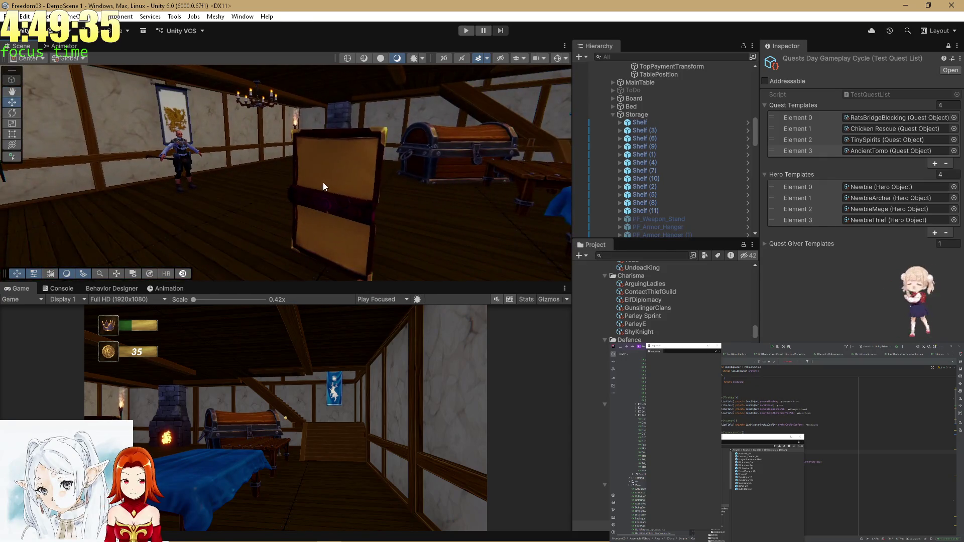
pyautogui.click(539, 238)
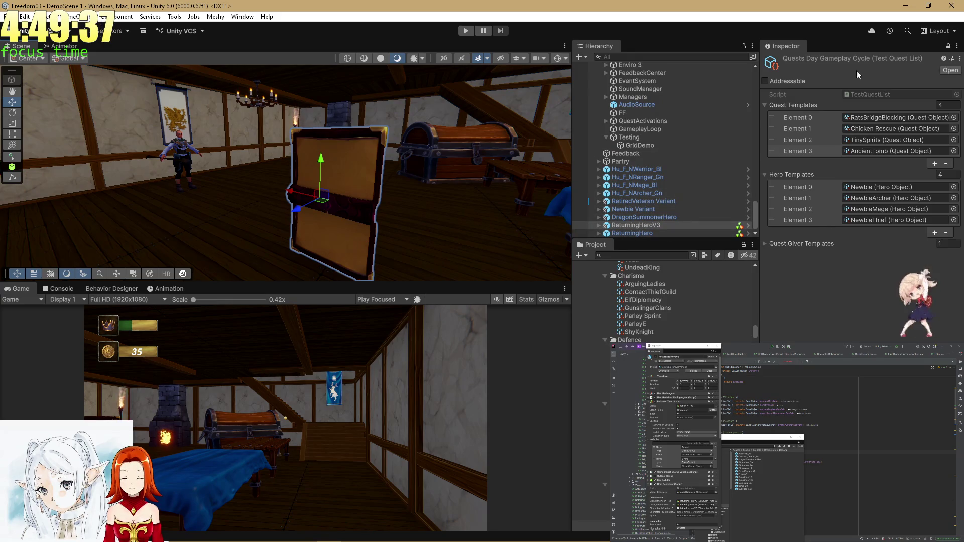
pyautogui.click(946, 48)
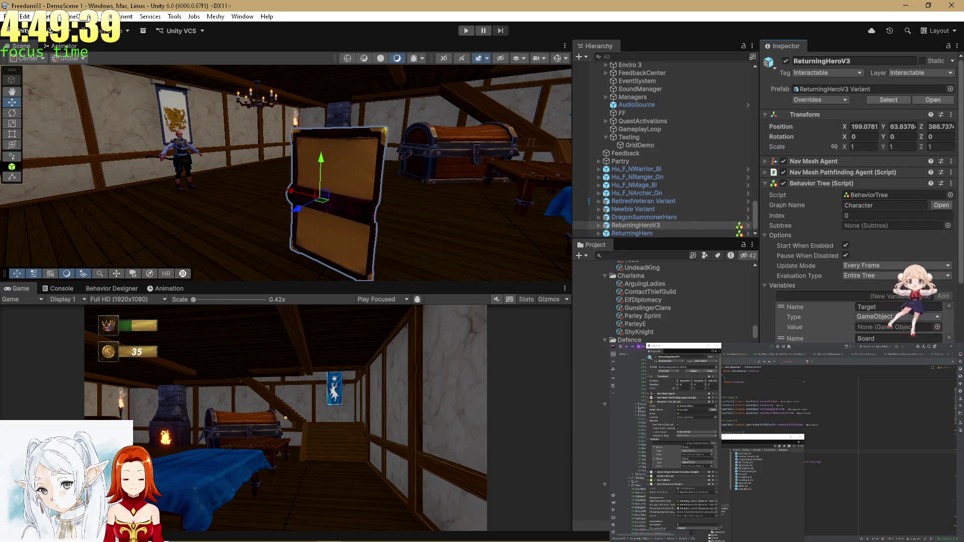
# - Open Copilot's SharedVariable null-status agent task and the pull request it created
pyautogui.hotkey('alt', 'Tab')
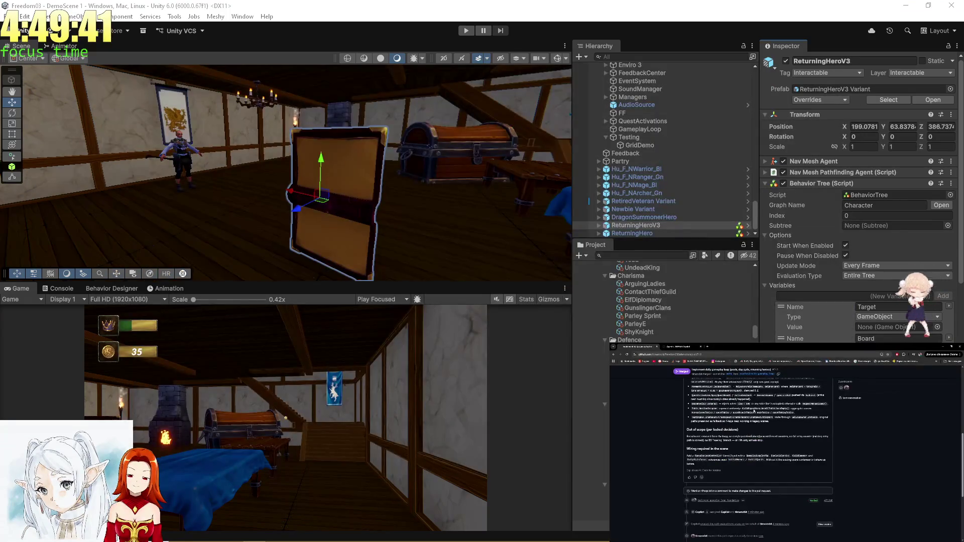
pyautogui.click(671, 346)
pyautogui.middleClick(789, 476)
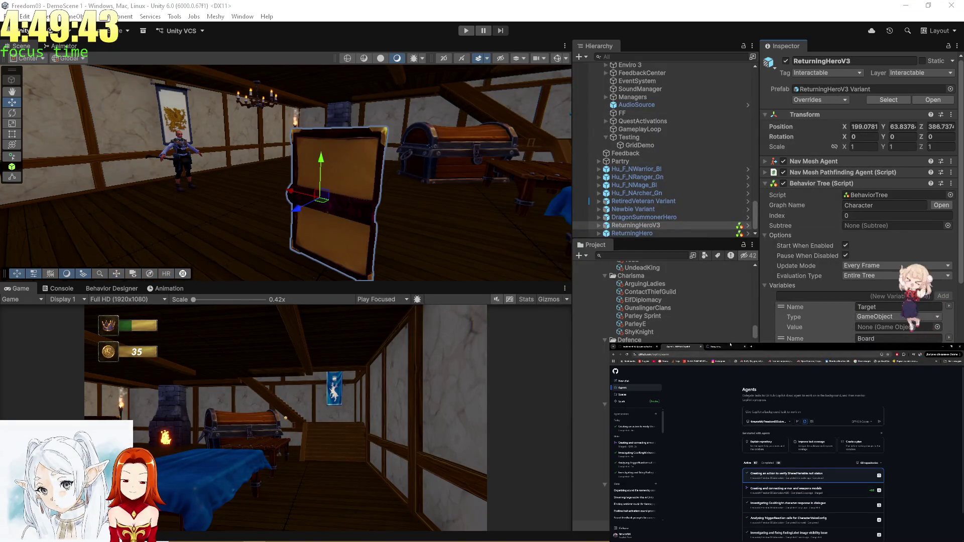
pyautogui.click(730, 345)
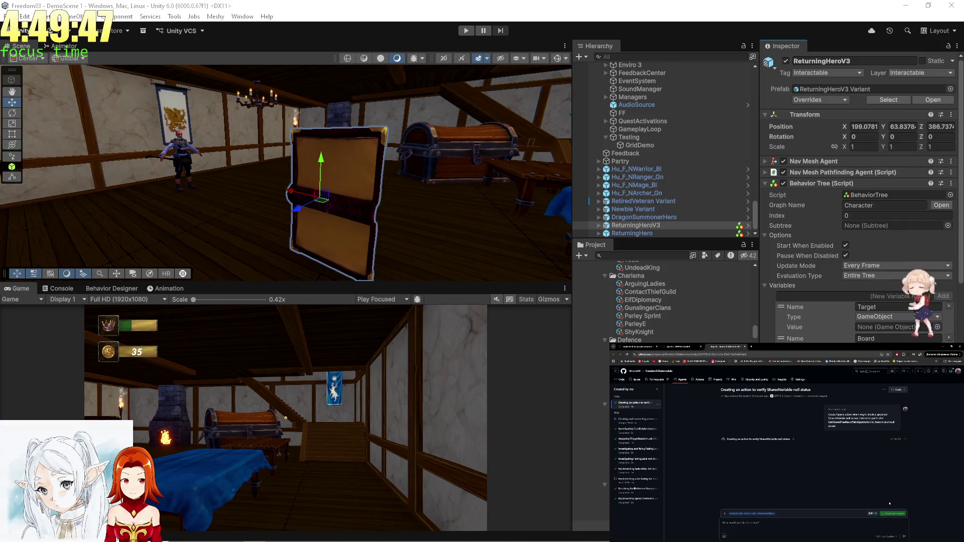
pyautogui.click(893, 514)
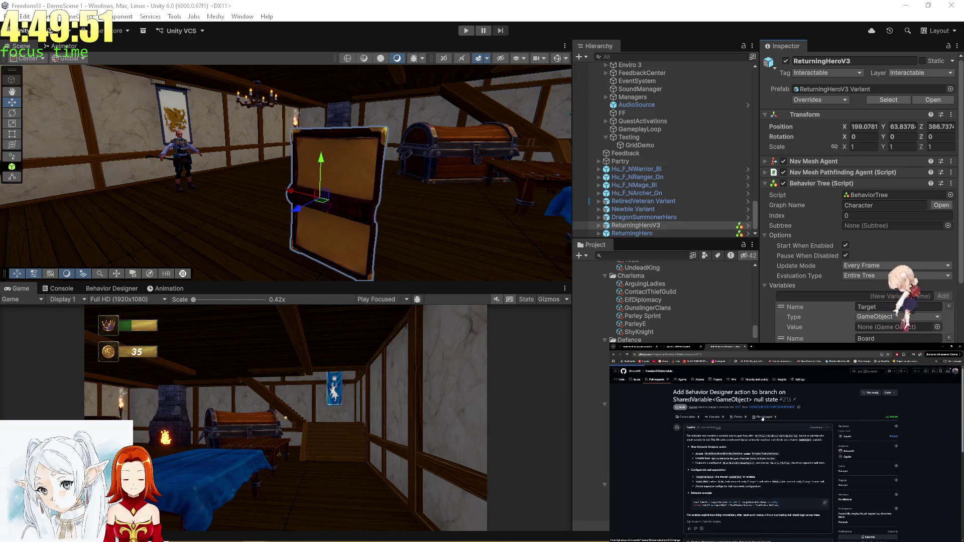
# - Review the pull request's changed files and its first commit
pyautogui.click(763, 417)
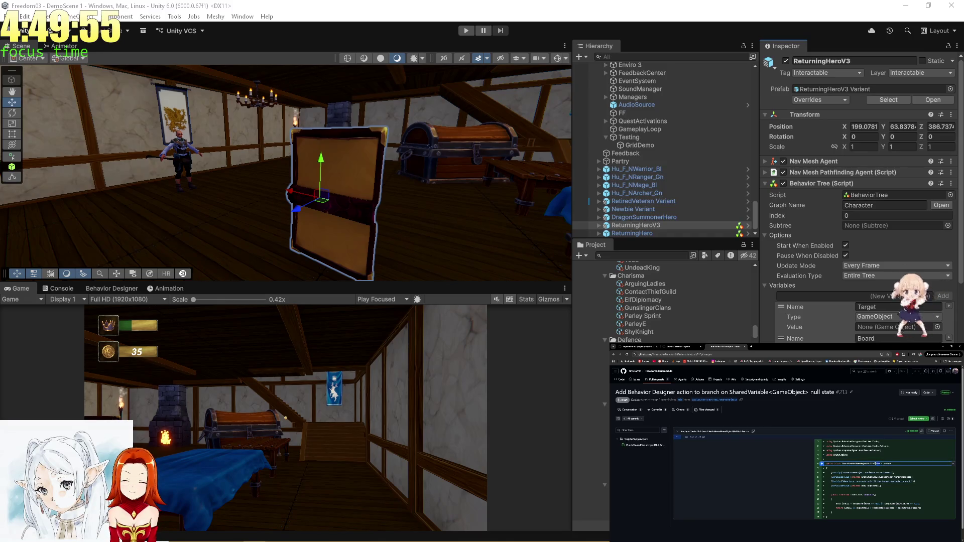
pyautogui.click(655, 410)
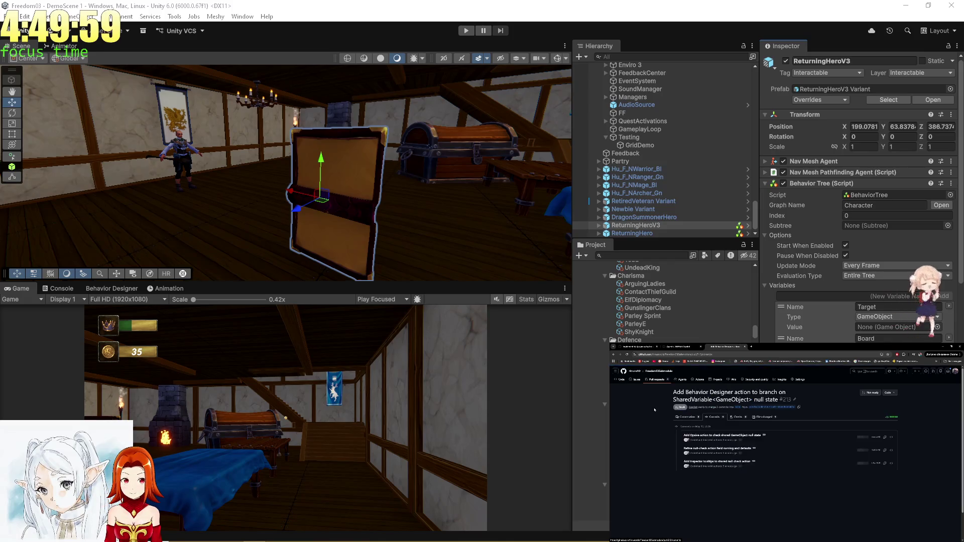
pyautogui.click(726, 436)
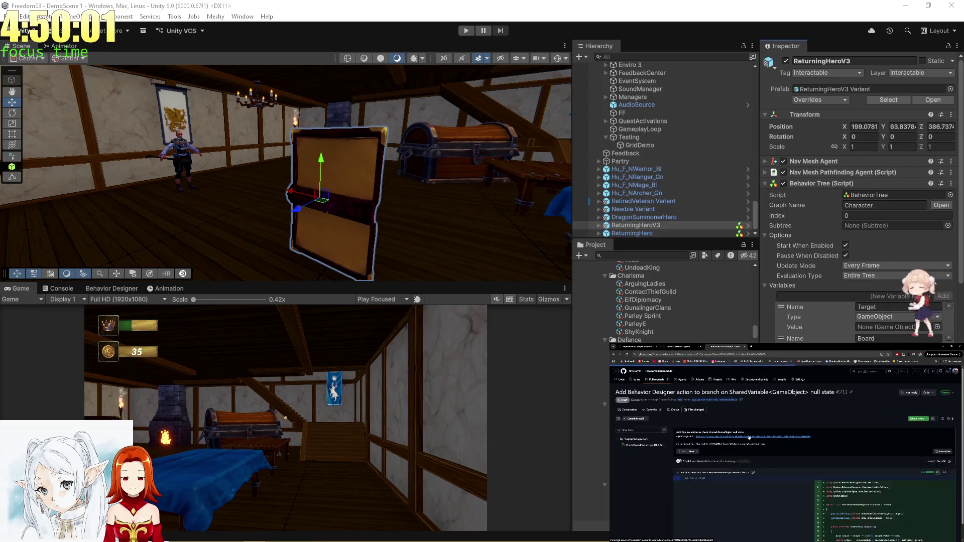
pyautogui.click(658, 409)
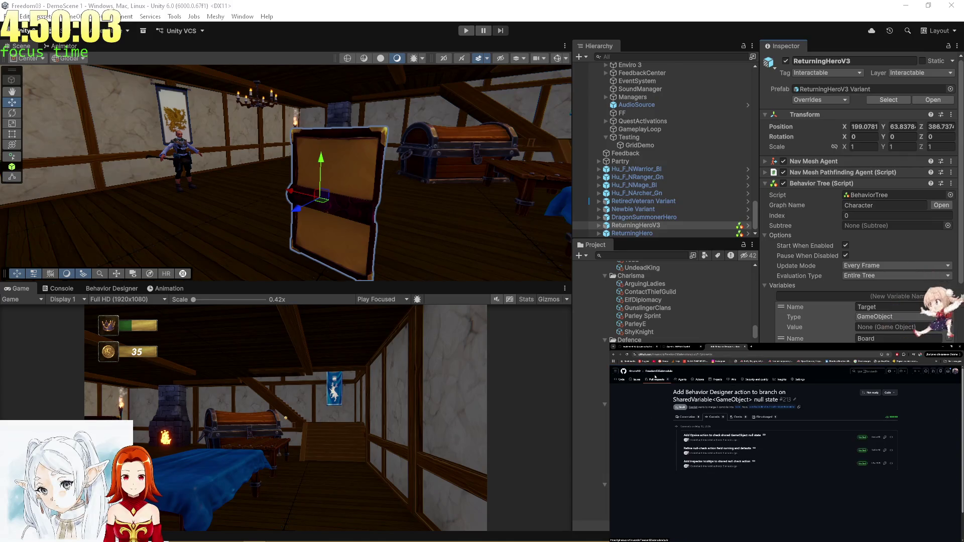
# - Mark Behavior Designer pull request #213 ready for review and merge it
pyautogui.click(654, 380)
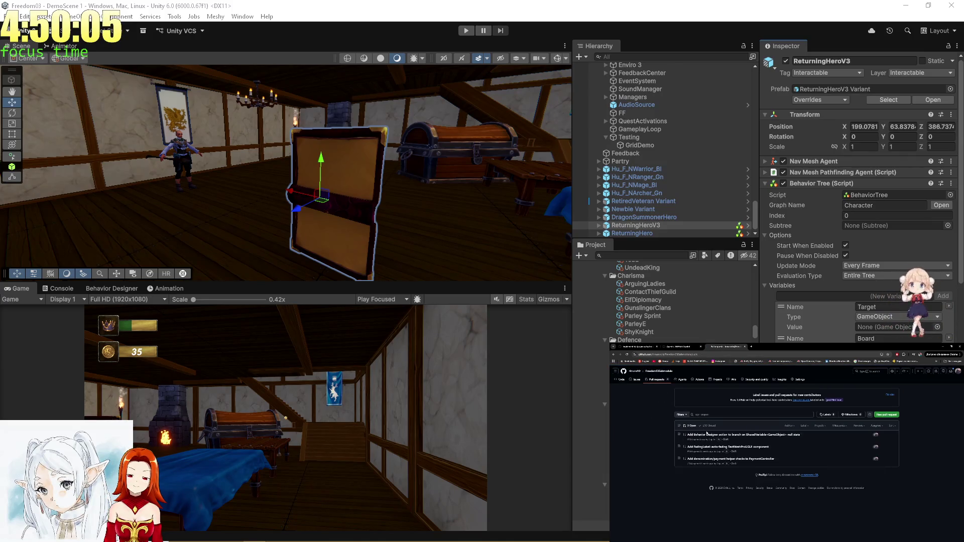
pyautogui.click(702, 435)
pyautogui.scroll(-10, 813, 446)
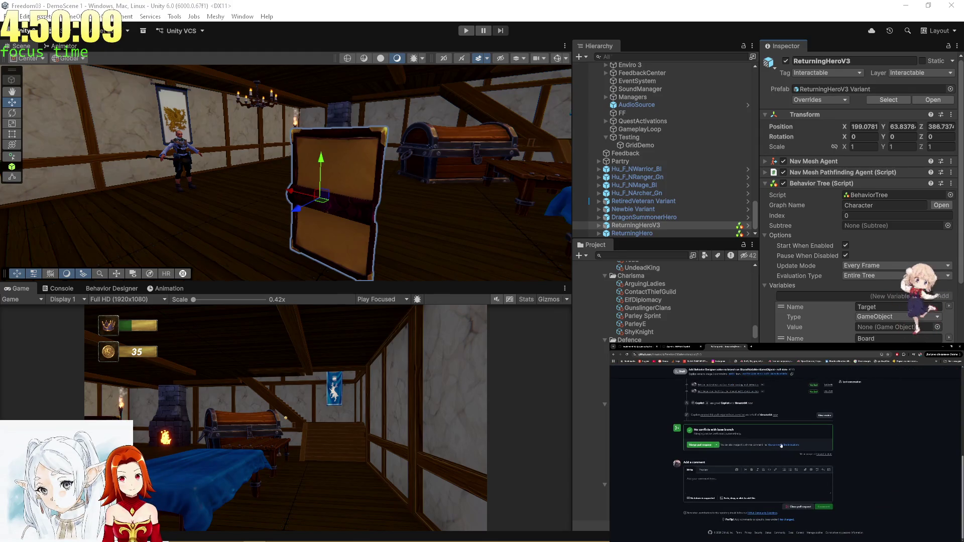
pyautogui.click(700, 446)
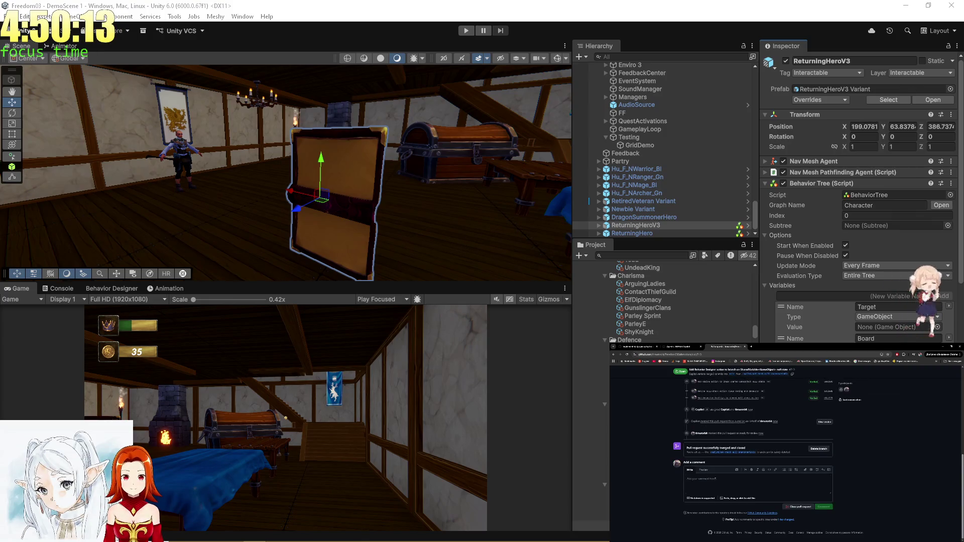
pyautogui.hotkey('alt', 'Tab')
pyautogui.hotkey('alt', 'Tab')
pyautogui.hotkey('alt', 'Tab')
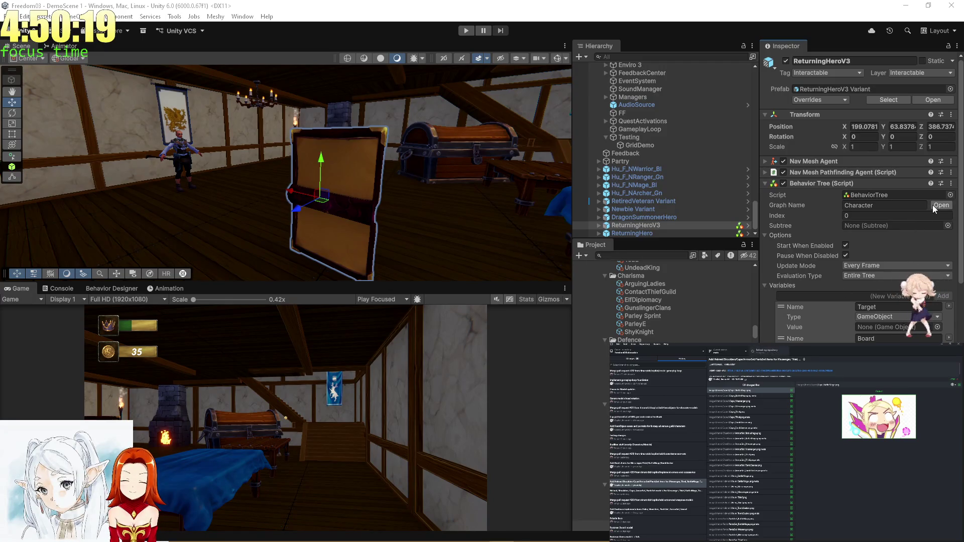
# - Open the QuestCompletion subtree from the Subtree Reference node in ReturningHeroV3's behaviour tree
pyautogui.click(131, 287)
pyautogui.scroll(2, 472, 389)
pyautogui.scroll(6, 410, 402)
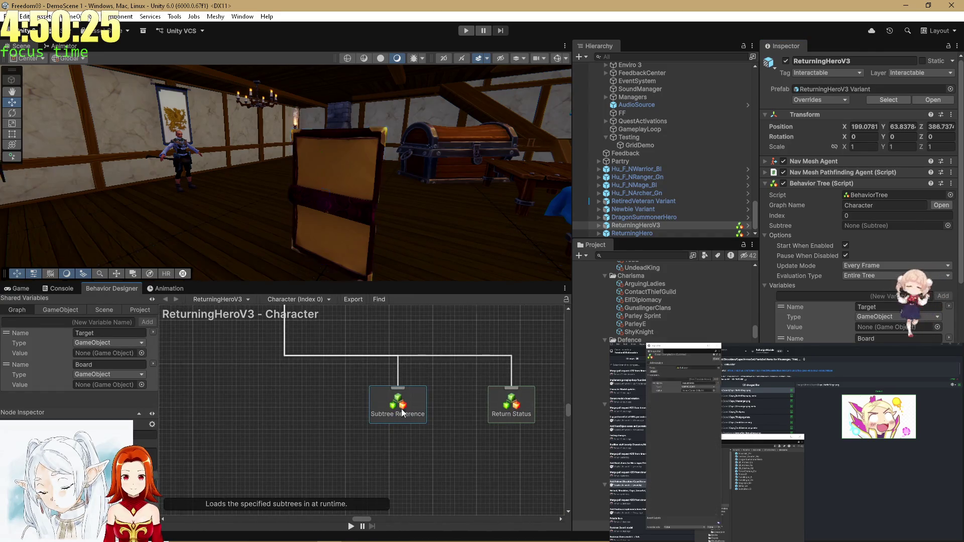
pyautogui.doubleClick(406, 418)
pyautogui.scroll(-3, 374, 382)
pyautogui.scroll(3, 329, 438)
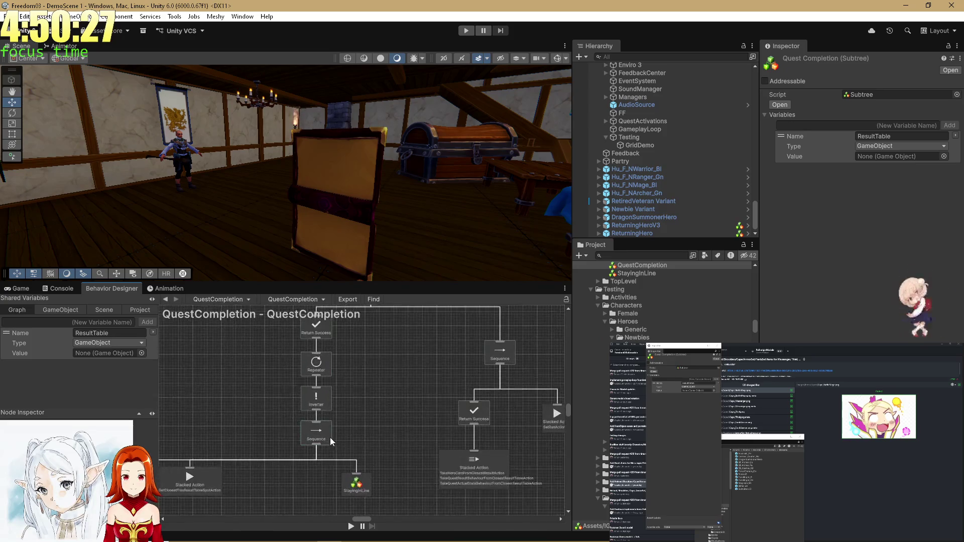
# - Confirm the Console shows zero errors, warnings and messages, then return to Behavior Designer
pyautogui.click(67, 291)
pyautogui.scroll(10, 598, 385)
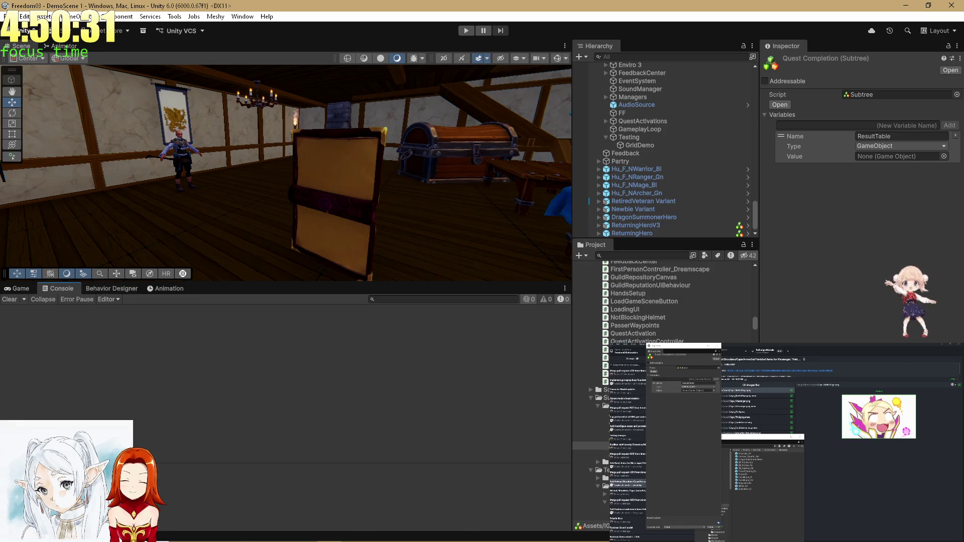
pyautogui.scroll(5, 653, 301)
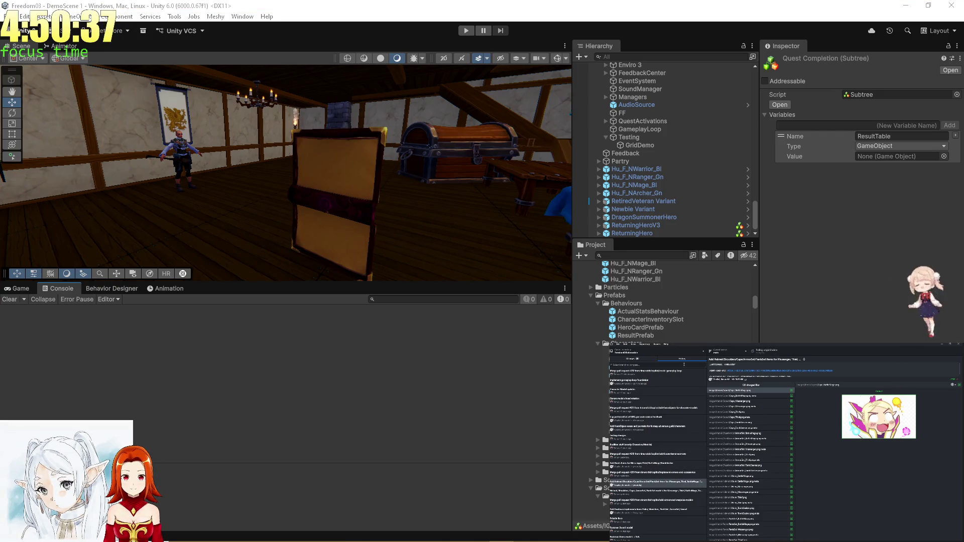
pyautogui.click(121, 289)
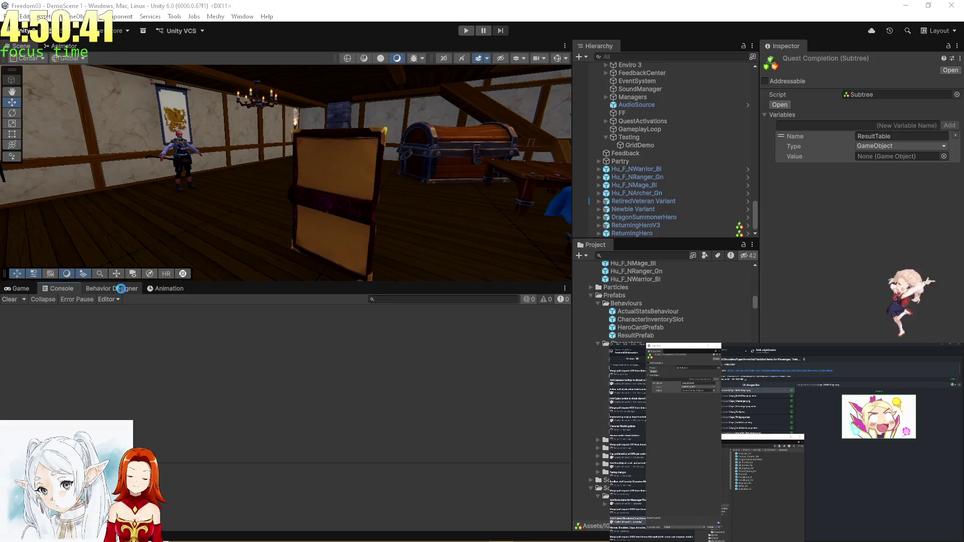
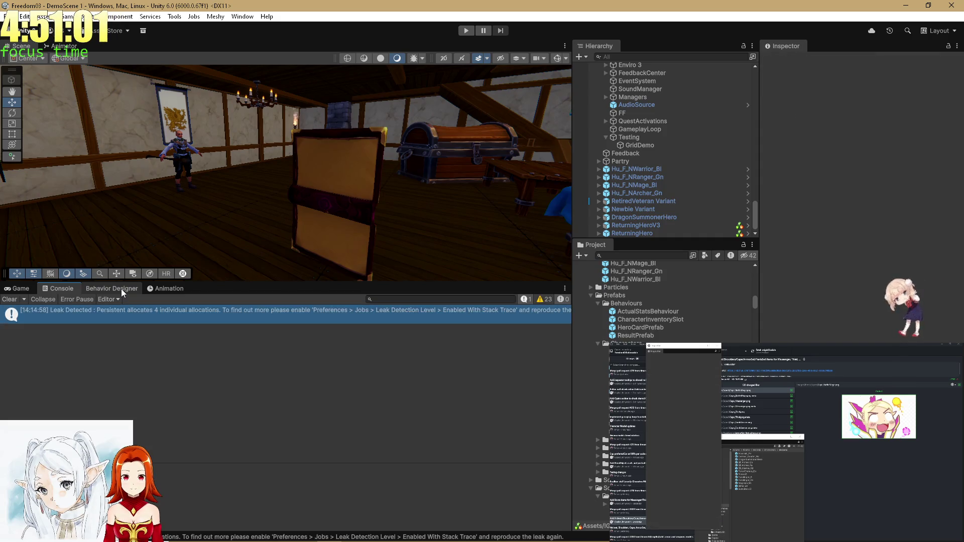
# - Show the QuestCompletion behaviour tree in Behavior Designer
pyautogui.click(89, 288)
pyautogui.scroll(-4, 341, 365)
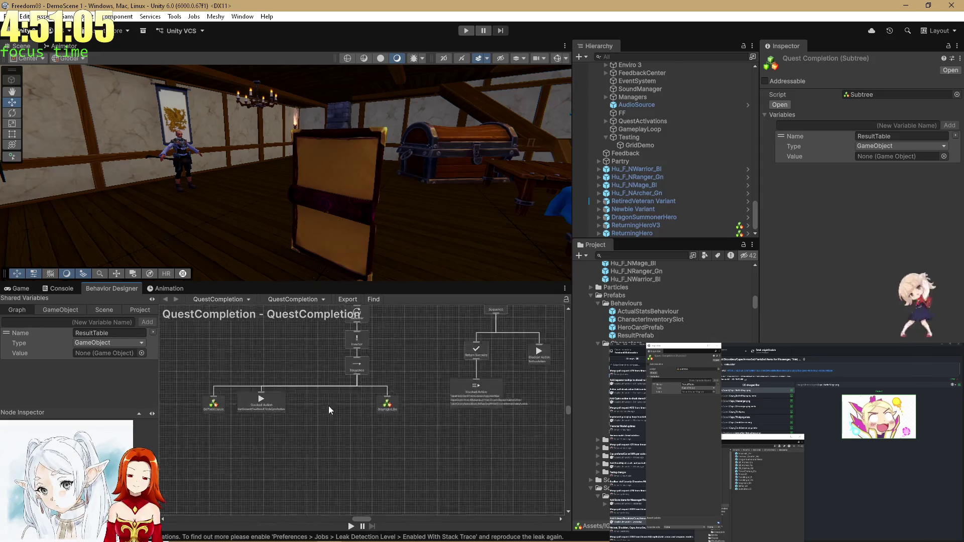
pyautogui.scroll(4, 328, 405)
# - Search tasks for 'result' and move the CheckSharedGameObjectNullAction stacked action below the Sequence
pyautogui.rightClick(318, 406)
pyautogui.click(337, 412)
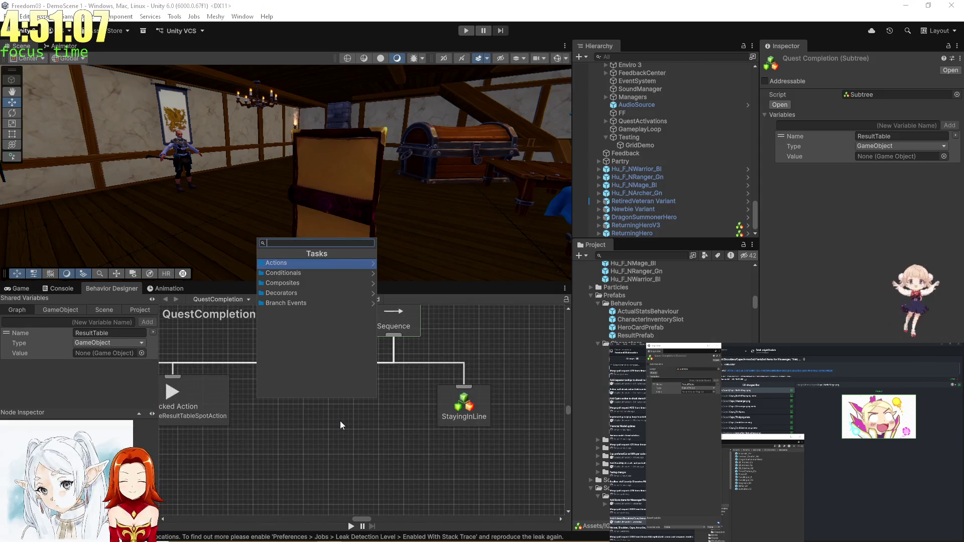
pyautogui.write('result')
pyautogui.press('Escape')
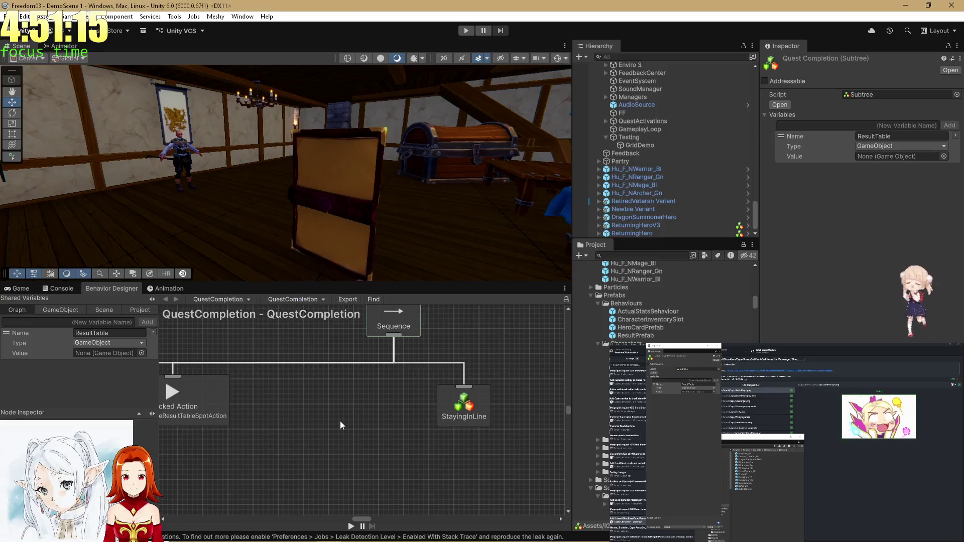
pyautogui.scroll(-4, 351, 366)
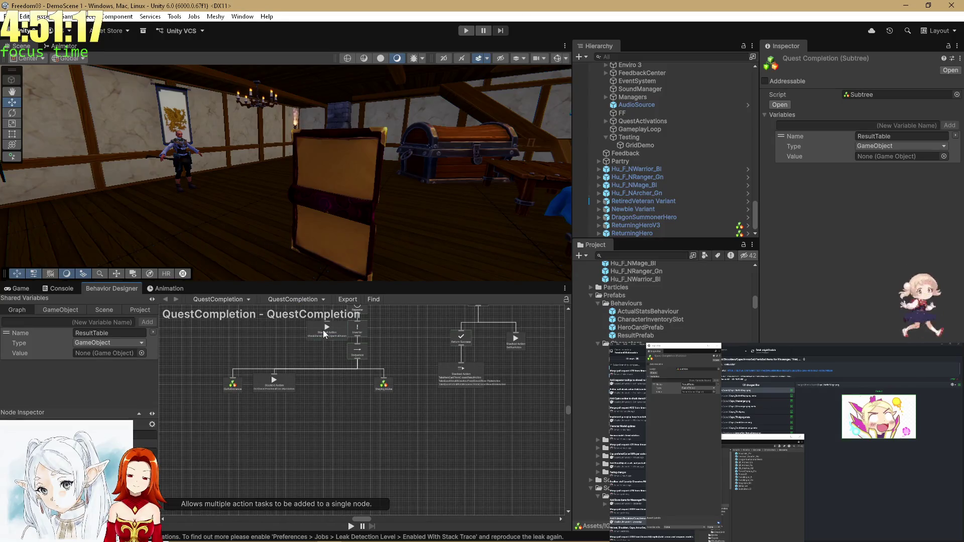
pyautogui.scroll(4, 313, 392)
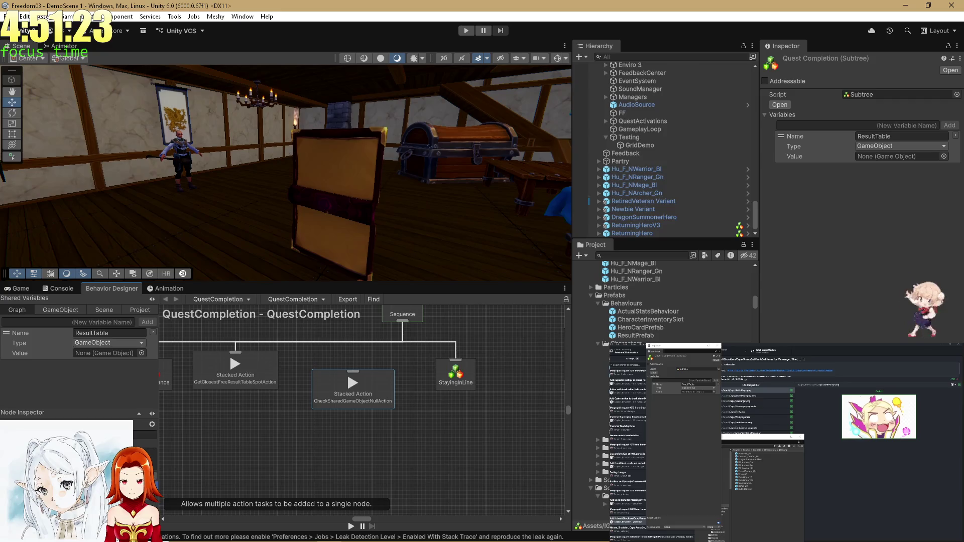
pyautogui.moveTo(350, 395)
pyautogui.mouseDown()
pyautogui.moveTo(340, 387)
pyautogui.moveTo(358, 462)
pyautogui.mouseUp()
# - Search the task list for 'Conditio', then close it without adding a task
pyautogui.rightClick(366, 406)
pyautogui.click(380, 413)
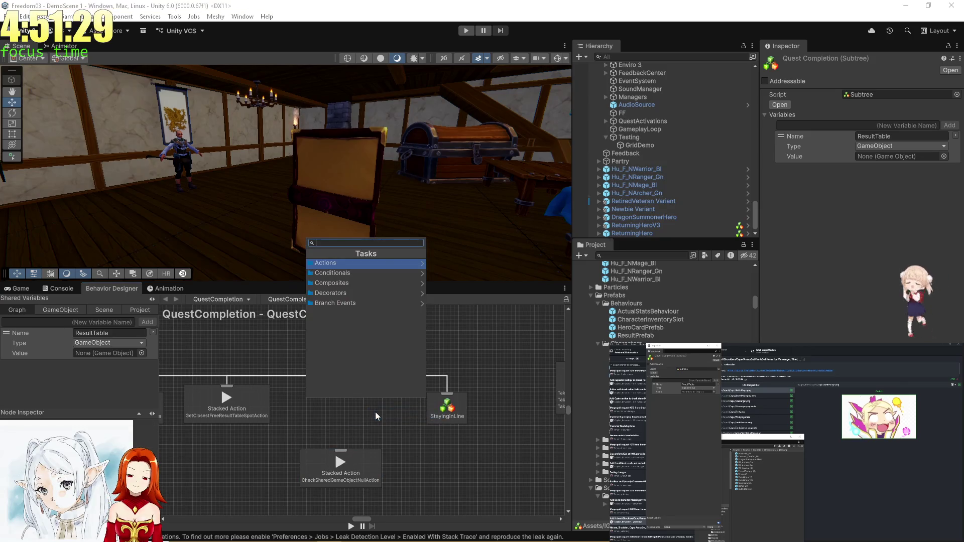
pyautogui.write('Conditio')
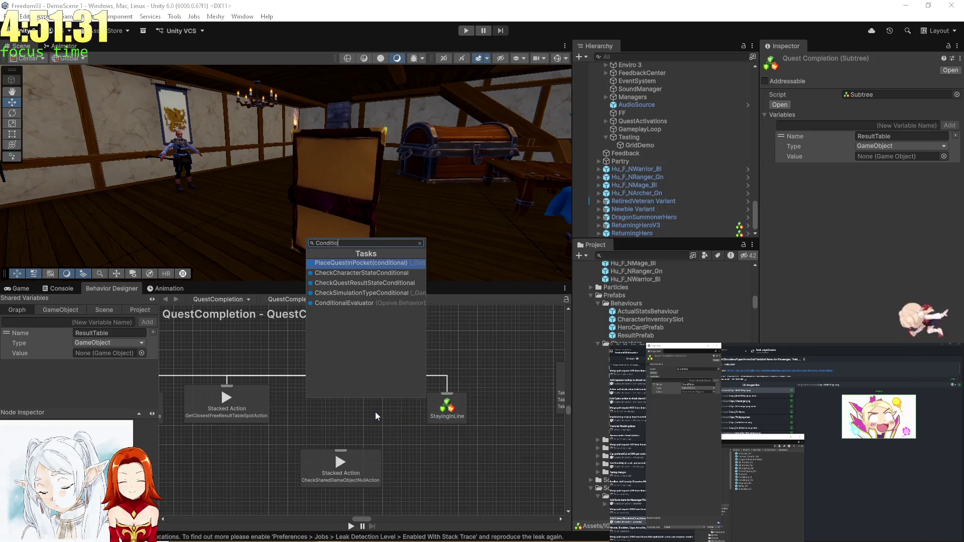
pyautogui.press('BackSpace')
pyautogui.press('BackSpace')
pyautogui.press('BackSpace')
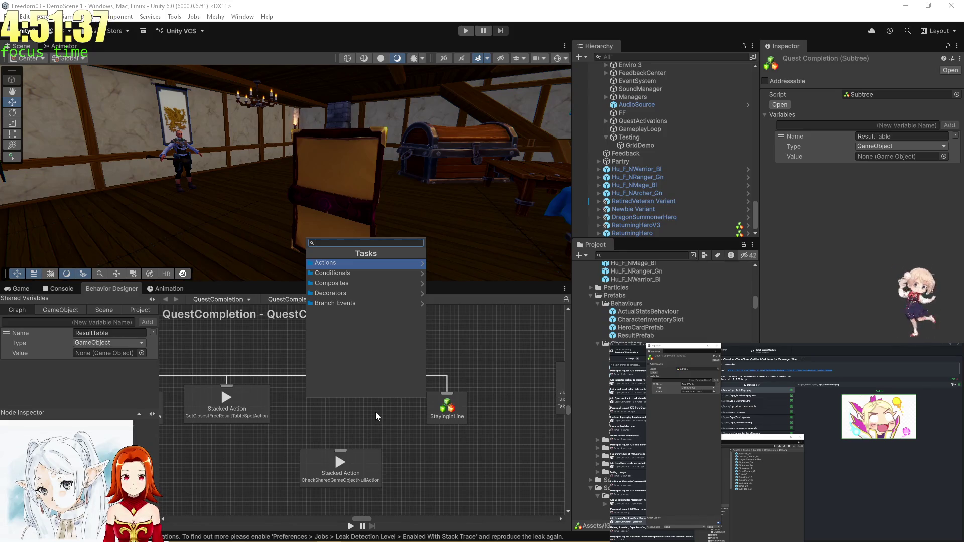
pyautogui.click(492, 371)
pyautogui.scroll(-3, 459, 394)
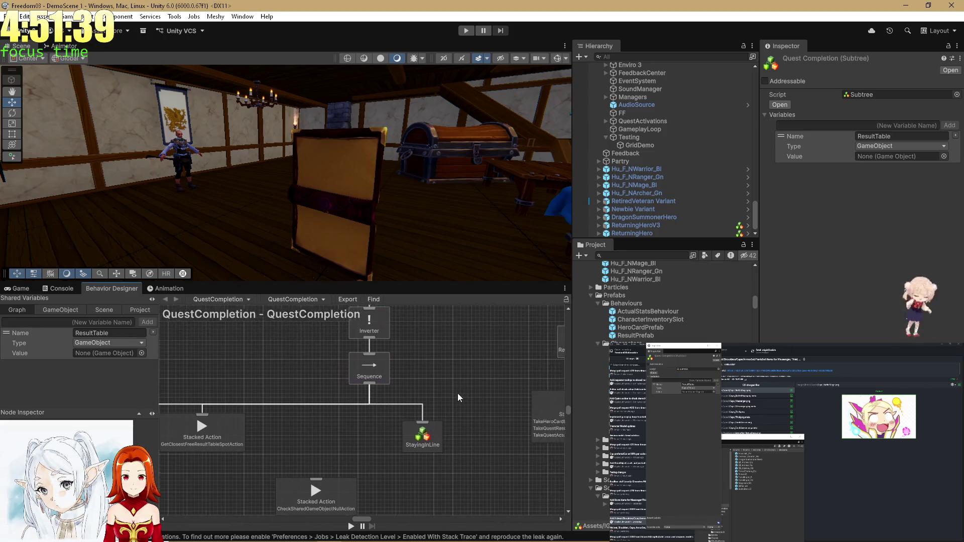
pyautogui.scroll(2, 427, 358)
pyautogui.scroll(-2, 426, 354)
pyautogui.scroll(2, 431, 351)
# - Attach CheckSharedGameObjectNullAction into the Sequence's child row and reposition it
pyautogui.click(366, 456)
pyautogui.moveTo(365, 456)
pyautogui.mouseDown()
pyautogui.moveTo(419, 426)
pyautogui.moveTo(379, 406)
pyautogui.mouseUp()
pyautogui.scroll(2, 387, 468)
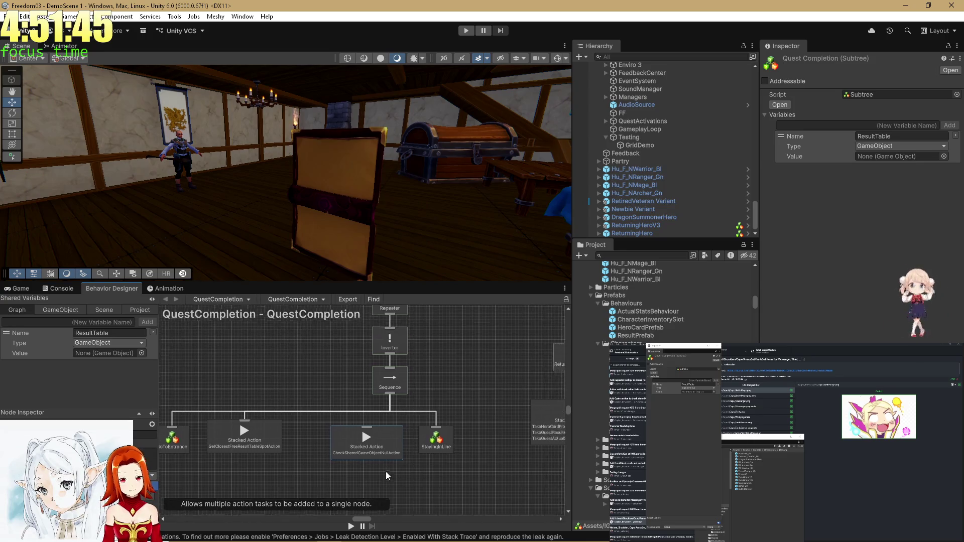
pyautogui.hscroll(1, 393, 461)
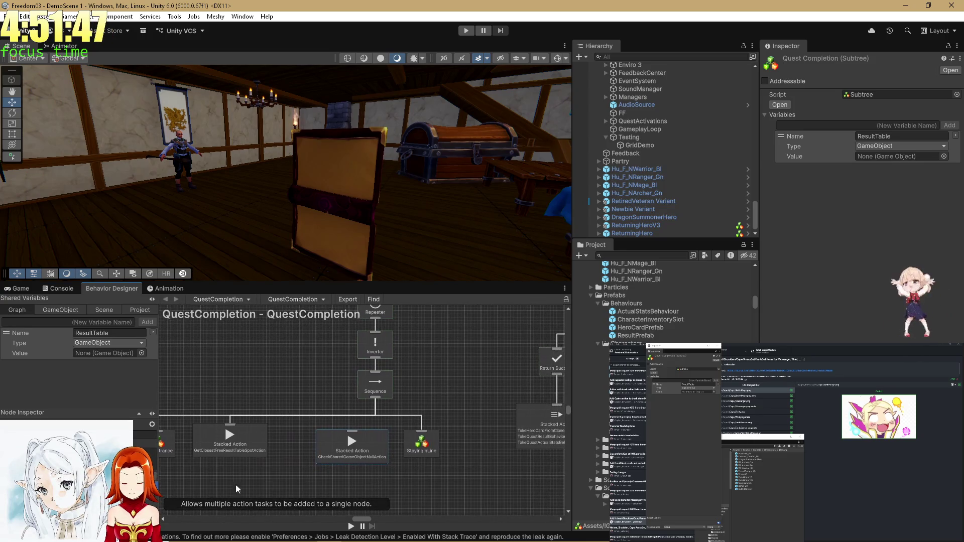
pyautogui.scroll(4, 350, 482)
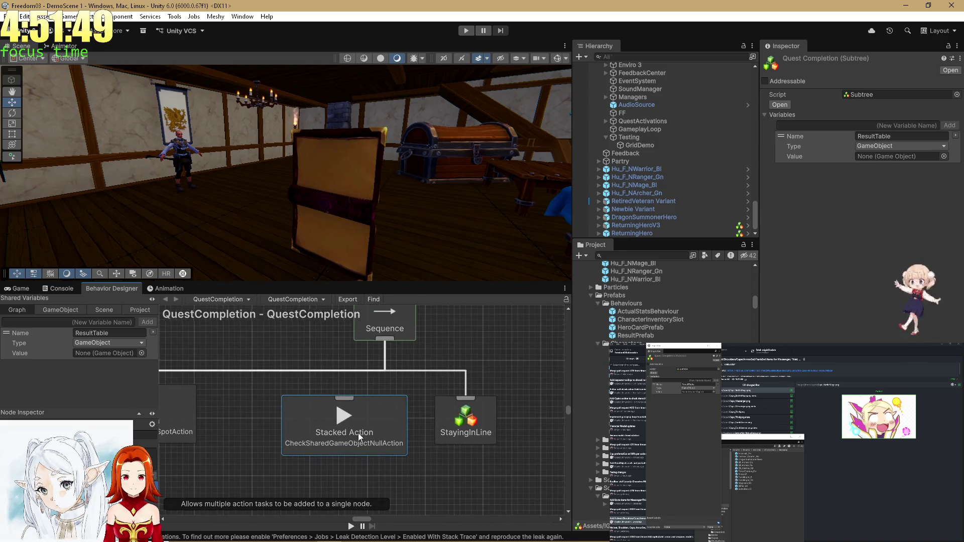
pyautogui.moveTo(357, 441)
pyautogui.mouseDown()
pyautogui.moveTo(303, 429)
pyautogui.moveTo(313, 459)
pyautogui.mouseUp()
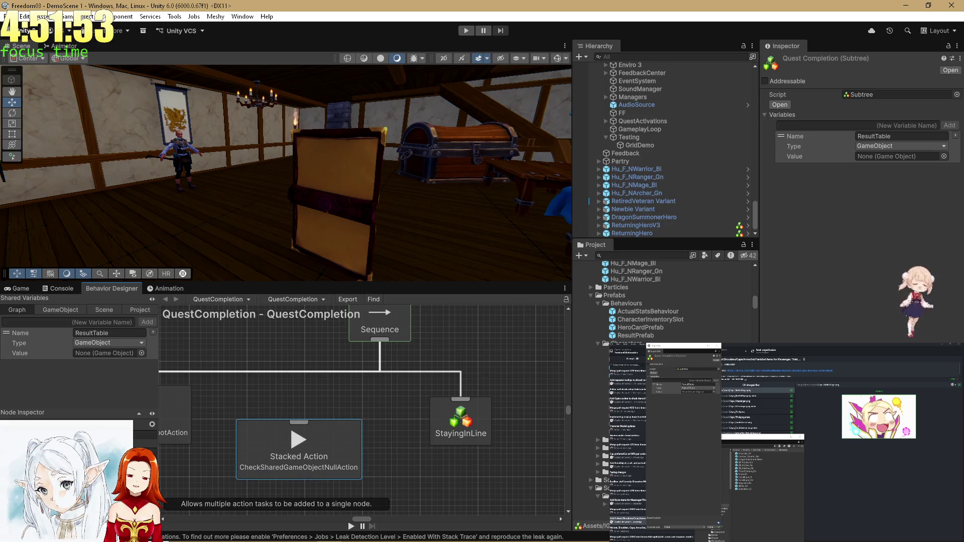
pyautogui.moveTo(335, 433)
pyautogui.mouseDown()
pyautogui.moveTo(300, 416)
pyautogui.moveTo(393, 432)
pyautogui.moveTo(433, 364)
pyautogui.mouseUp()
pyautogui.scroll(-3, 299, 416)
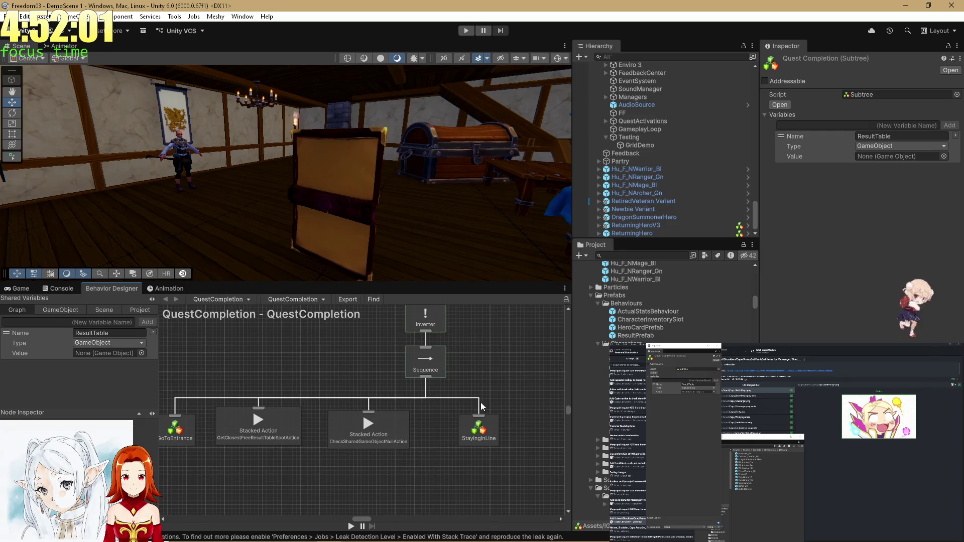
# - Move StayingInLine up and right, then bring the Sequence's children into view
pyautogui.moveTo(477, 428); pyautogui.dragTo(485, 405)
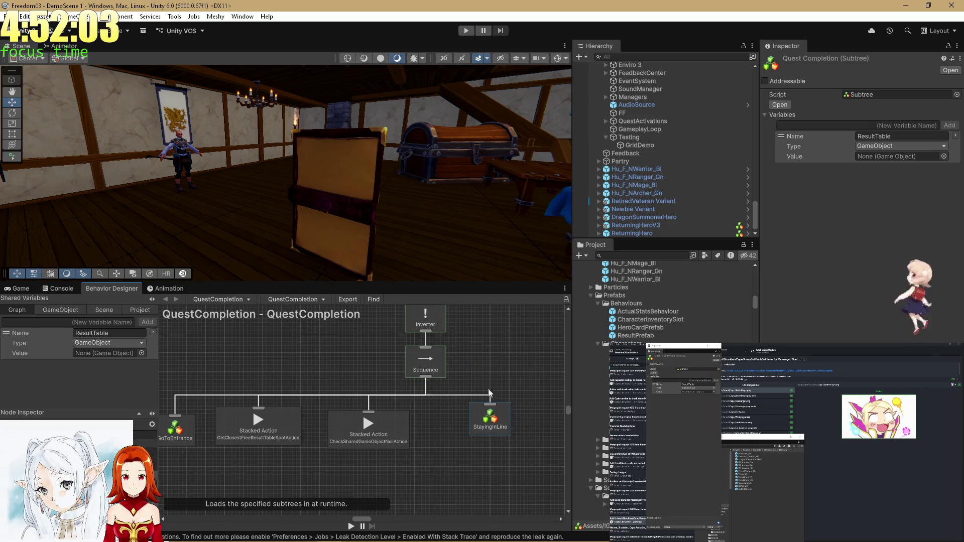
pyautogui.scroll(-4, 446, 444)
pyautogui.scroll(3, 433, 399)
pyautogui.moveTo(448, 399)
pyautogui.mouseDown()
pyautogui.moveTo(345, 389)
pyautogui.moveTo(326, 378)
pyautogui.mouseUp()
pyautogui.scroll(-2, 321, 413)
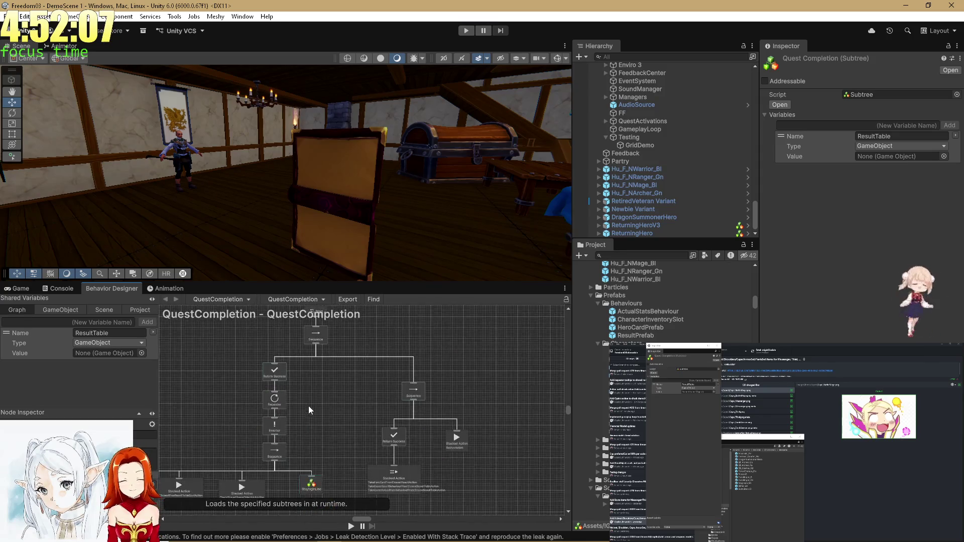
pyautogui.scroll(2, 308, 406)
pyautogui.moveTo(305, 441)
pyautogui.mouseDown()
pyautogui.moveTo(334, 400)
pyautogui.moveTo(299, 457)
pyautogui.mouseUp()
pyautogui.moveTo(256, 395)
pyautogui.mouseDown()
pyautogui.moveTo(311, 402)
pyautogui.moveTo(345, 363)
pyautogui.moveTo(377, 412)
pyautogui.moveTo(369, 352)
pyautogui.moveTo(451, 345)
pyautogui.moveTo(441, 359)
pyautogui.moveTo(450, 400)
pyautogui.mouseUp()
pyautogui.click(441, 446)
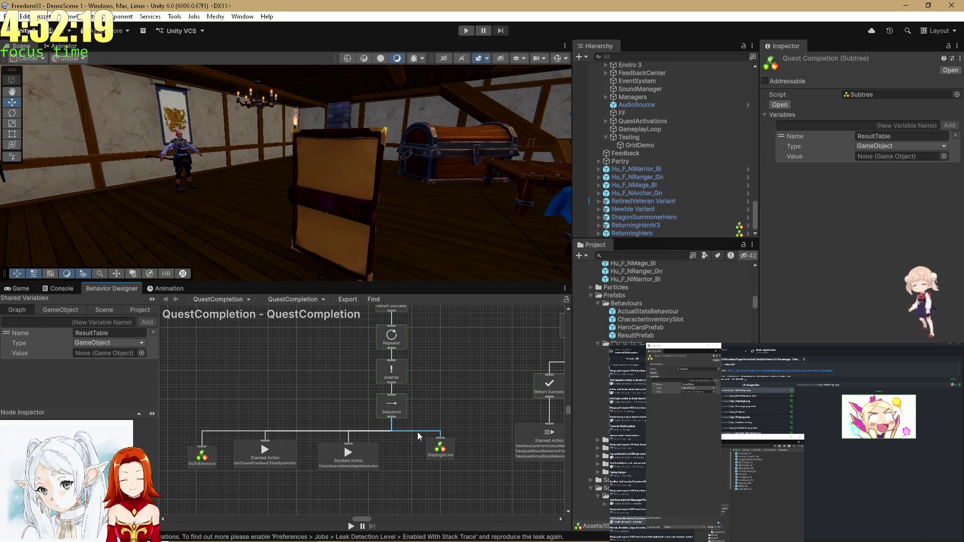
# - Shift CheckShared, GetClosest and GoToEntrance nodes to the right under the Sequence
pyautogui.scroll(2, 387, 436)
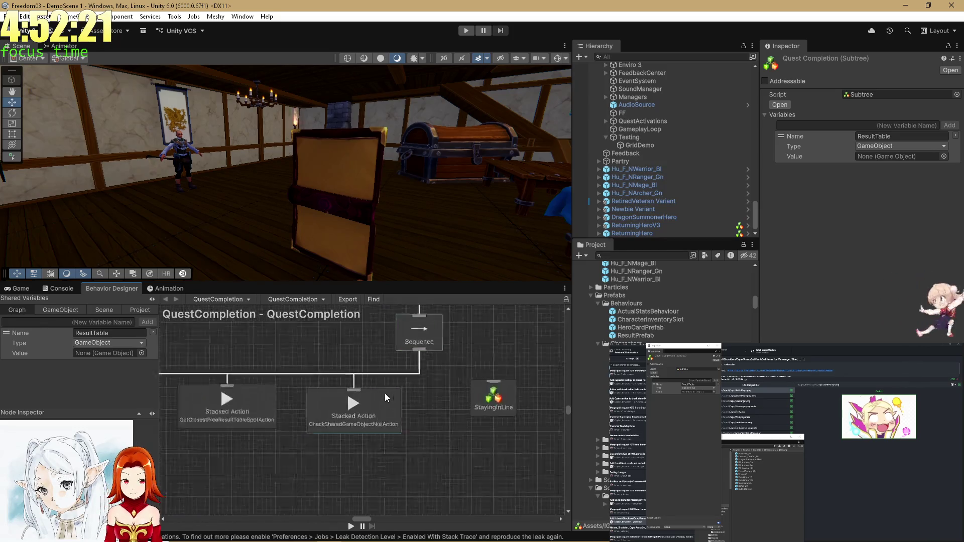
pyautogui.moveTo(385, 393); pyautogui.dragTo(429, 408)
pyautogui.scroll(-2, 429, 407)
pyautogui.moveTo(292, 405); pyautogui.dragTo(340, 406)
pyautogui.moveTo(212, 415); pyautogui.dragTo(270, 409)
pyautogui.moveTo(417, 425); pyautogui.dragTo(401, 435)
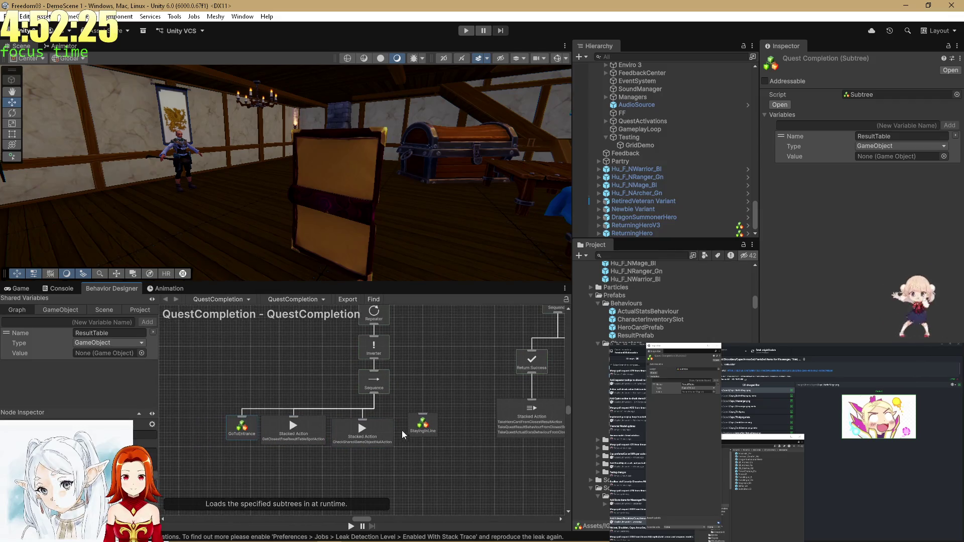
pyautogui.moveTo(421, 372); pyautogui.dragTo(405, 400)
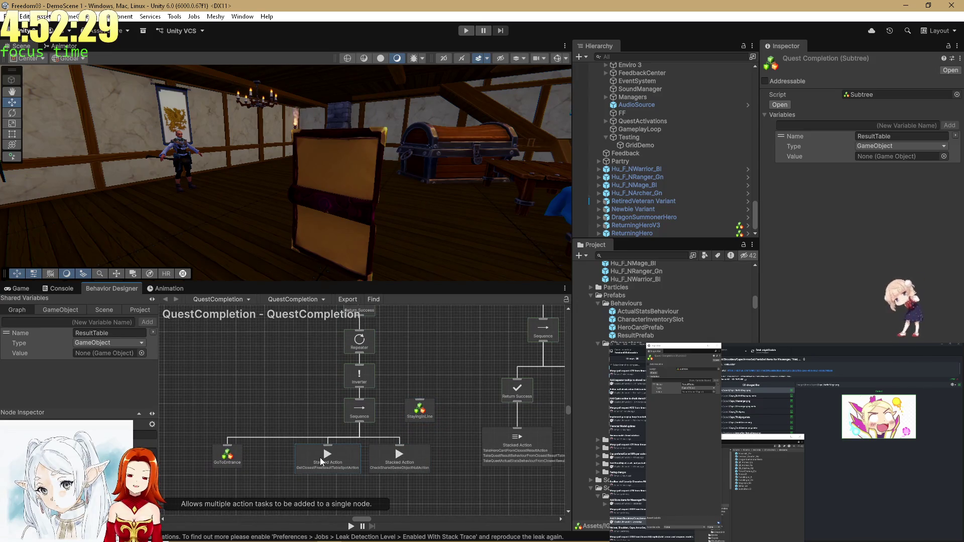
pyautogui.moveTo(229, 455); pyautogui.dragTo(275, 455)
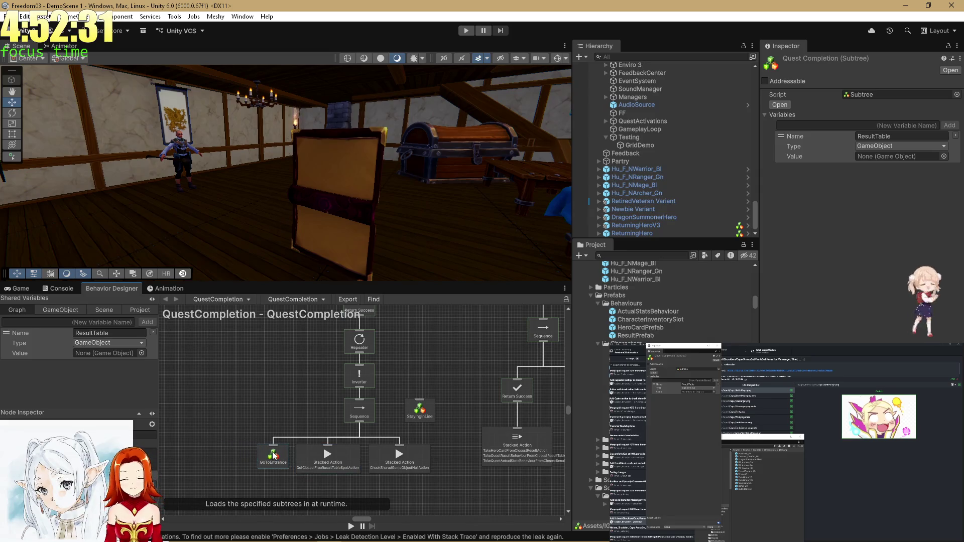
# - Move StayingInLine out of the Sequence row and the Repeater branch down-left
pyautogui.scroll(-1, 329, 442)
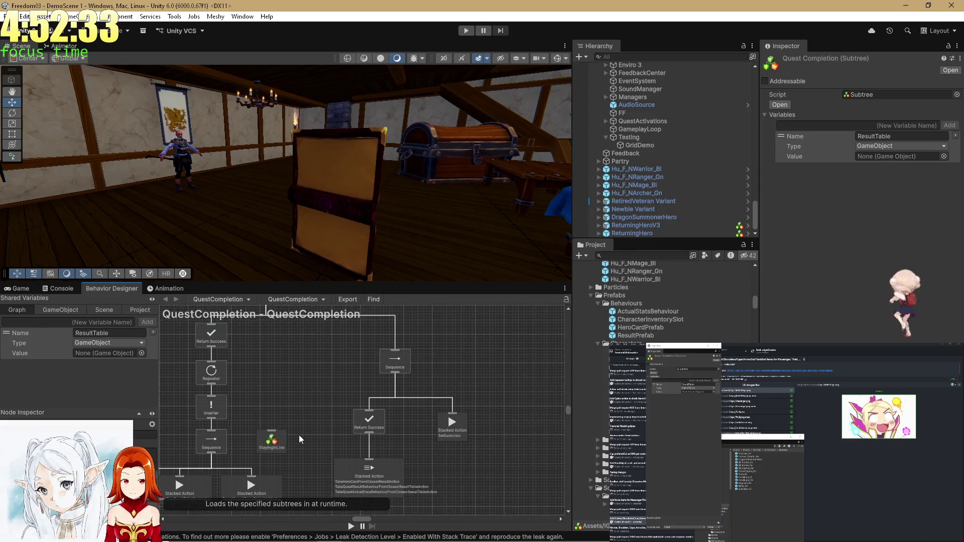
pyautogui.scroll(3, 299, 435)
pyautogui.scroll(-2, 385, 400)
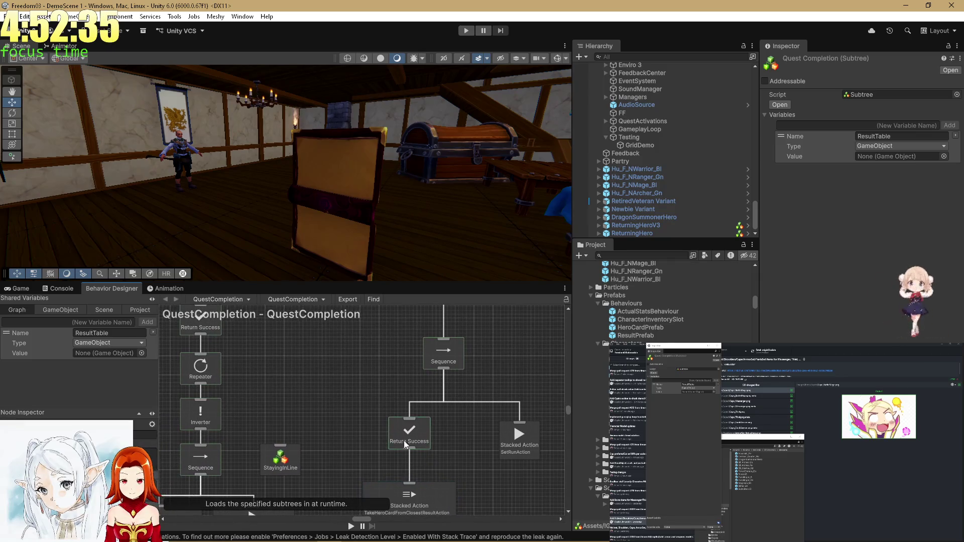
pyautogui.scroll(-1, 377, 433)
pyautogui.moveTo(314, 458); pyautogui.dragTo(310, 395)
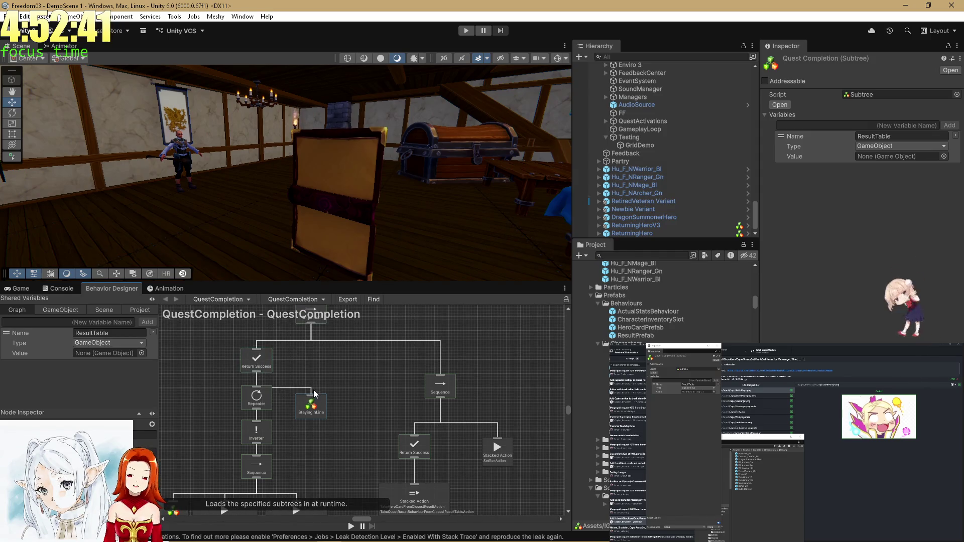
pyautogui.scroll(-2, 258, 360)
pyautogui.moveTo(259, 365)
pyautogui.mouseDown()
pyautogui.moveTo(253, 400)
pyautogui.moveTo(239, 410)
pyautogui.mouseUp()
# - Add a new Sequence node and connect Repeater and StayingInLine under it
pyautogui.rightClick(244, 372)
pyautogui.click(257, 373)
pyautogui.write('Sequence')
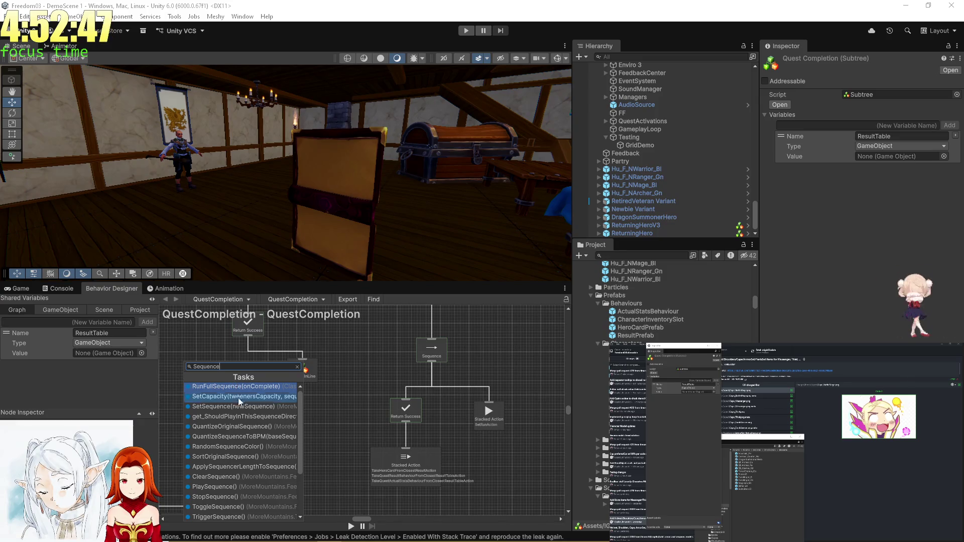
pyautogui.scroll(-2, 258, 423)
pyautogui.click(208, 515)
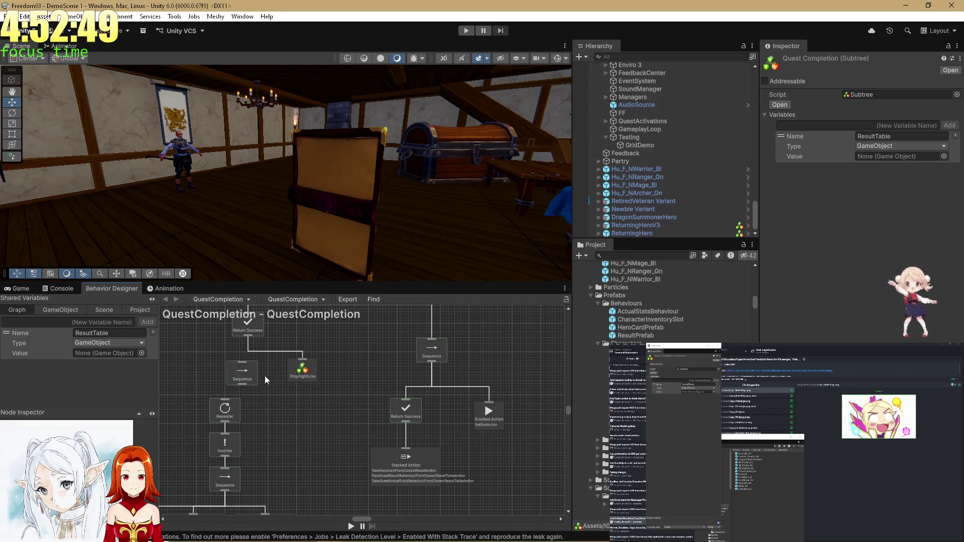
pyautogui.scroll(1, 258, 380)
pyautogui.moveTo(242, 392); pyautogui.dragTo(225, 410)
pyautogui.moveTo(302, 380)
pyautogui.mouseDown()
pyautogui.moveTo(294, 415)
pyautogui.moveTo(243, 395)
pyautogui.moveTo(249, 410)
pyautogui.mouseUp()
# - Delete the Inverter node and move the new Sequence branch up and left
pyautogui.scroll(3, 249, 347)
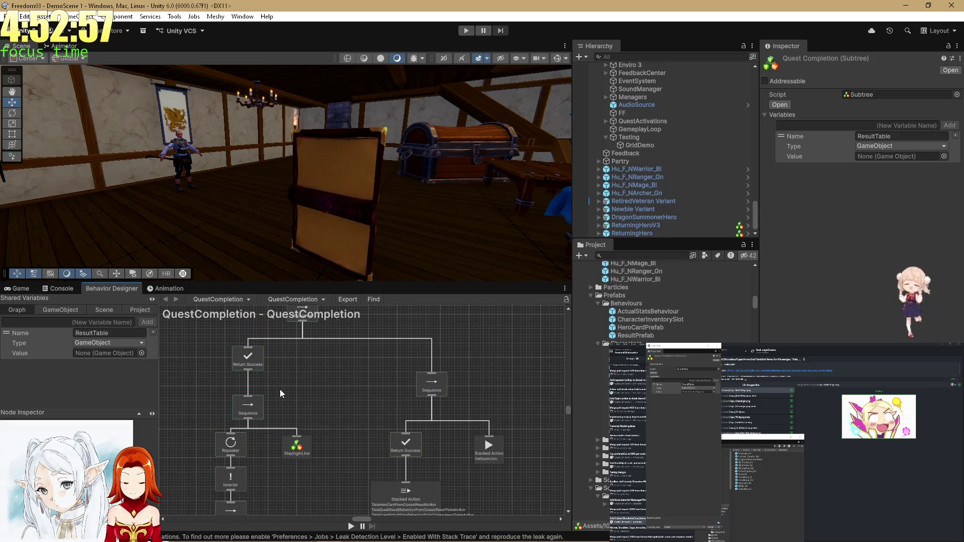
pyautogui.scroll(-4, 279, 389)
pyautogui.click(293, 388)
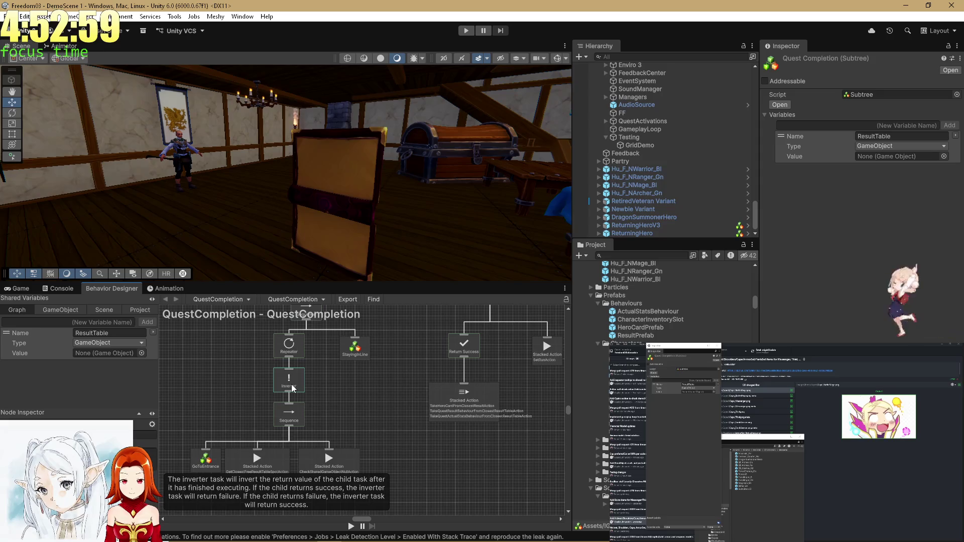
pyautogui.press('Delete')
pyautogui.moveTo(289, 404)
pyautogui.mouseDown()
pyautogui.moveTo(281, 391)
pyautogui.moveTo(289, 373)
pyautogui.mouseUp()
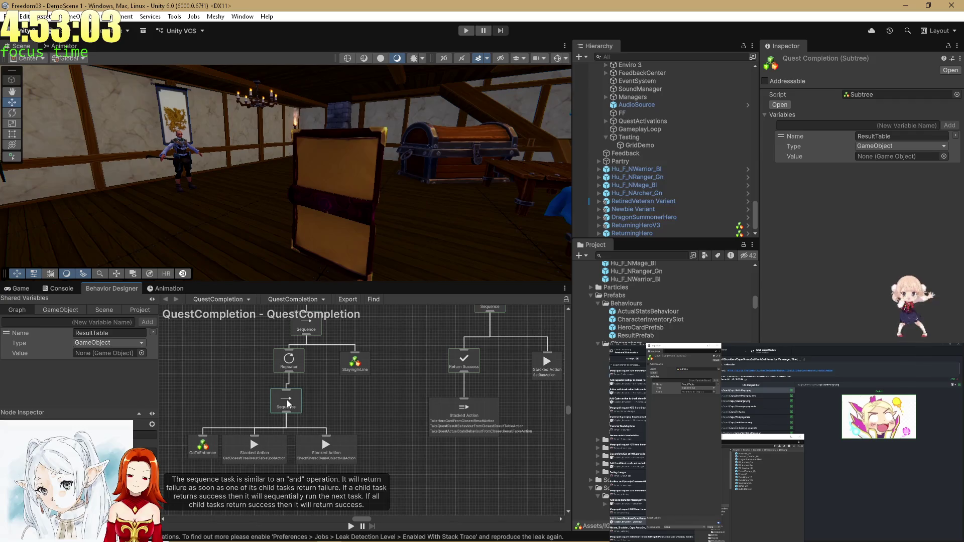
pyautogui.click(334, 396)
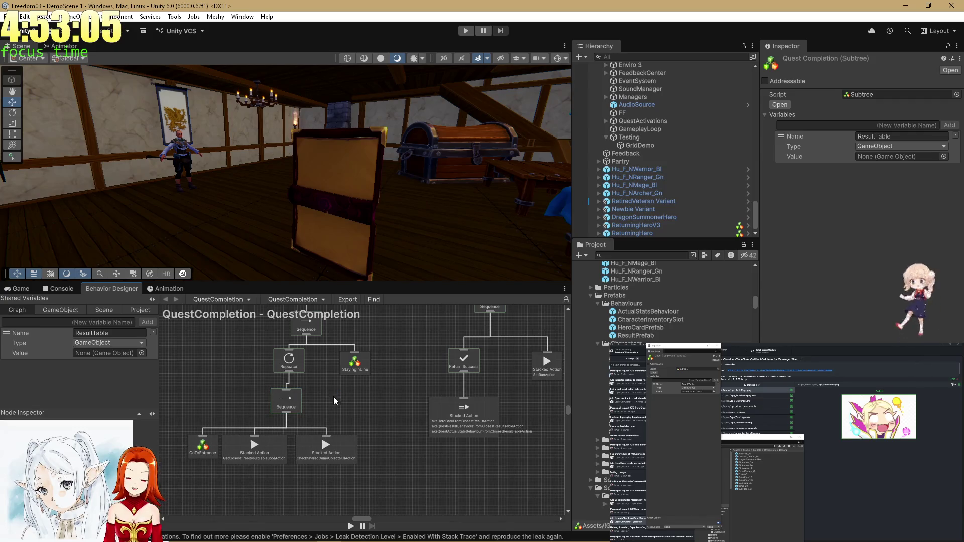
# - Lower GoToEntrance and both Stacked Action nodes into an even row under the Sequence
pyautogui.scroll(-3, 323, 414)
pyautogui.click(296, 363)
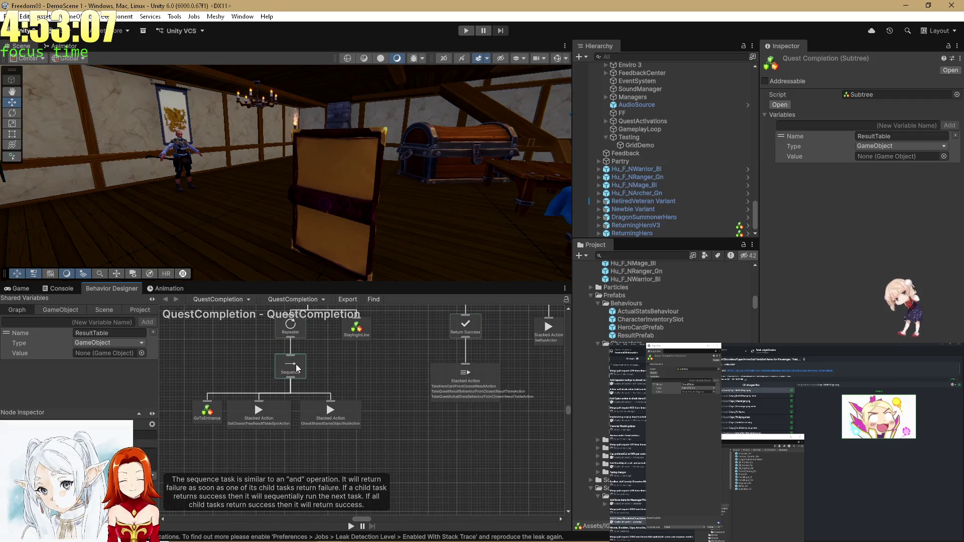
pyautogui.click(324, 411)
pyautogui.moveTo(254, 418); pyautogui.dragTo(263, 418)
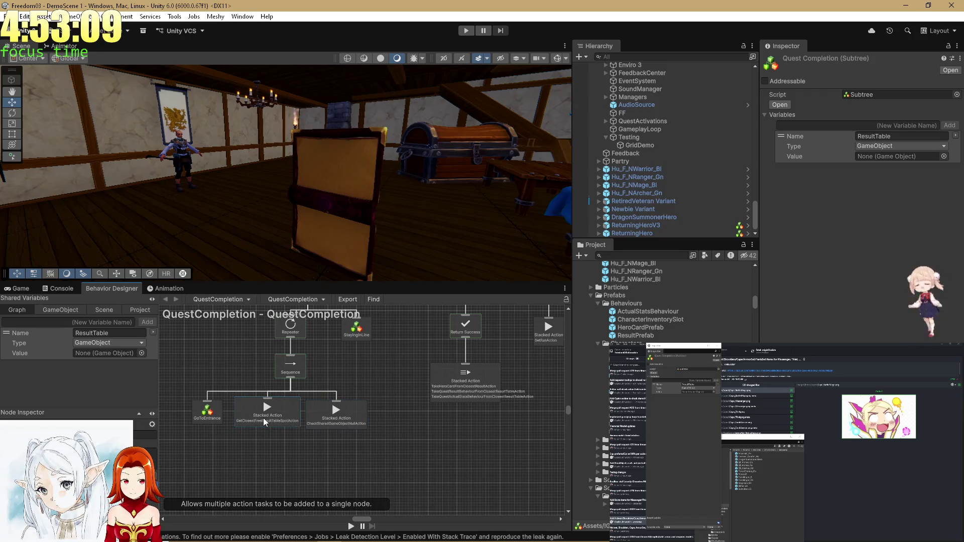
pyautogui.moveTo(203, 419); pyautogui.dragTo(197, 435)
pyautogui.moveTo(282, 413); pyautogui.dragTo(290, 421)
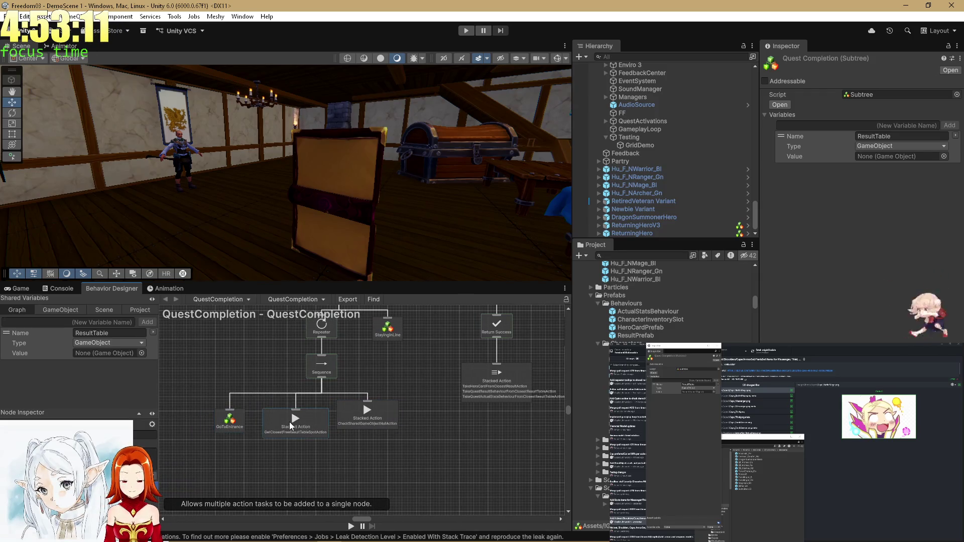
pyautogui.moveTo(367, 414); pyautogui.dragTo(375, 428)
pyautogui.moveTo(227, 424); pyautogui.dragTo(230, 425)
pyautogui.moveTo(294, 420); pyautogui.dragTo(285, 428)
pyautogui.click(241, 425)
# - Shift the Repeater branch to the left
pyautogui.scroll(2, 254, 426)
pyautogui.scroll(-3, 281, 387)
pyautogui.scroll(1, 260, 423)
pyautogui.moveTo(300, 399); pyautogui.dragTo(281, 399)
pyautogui.scroll(3, 281, 397)
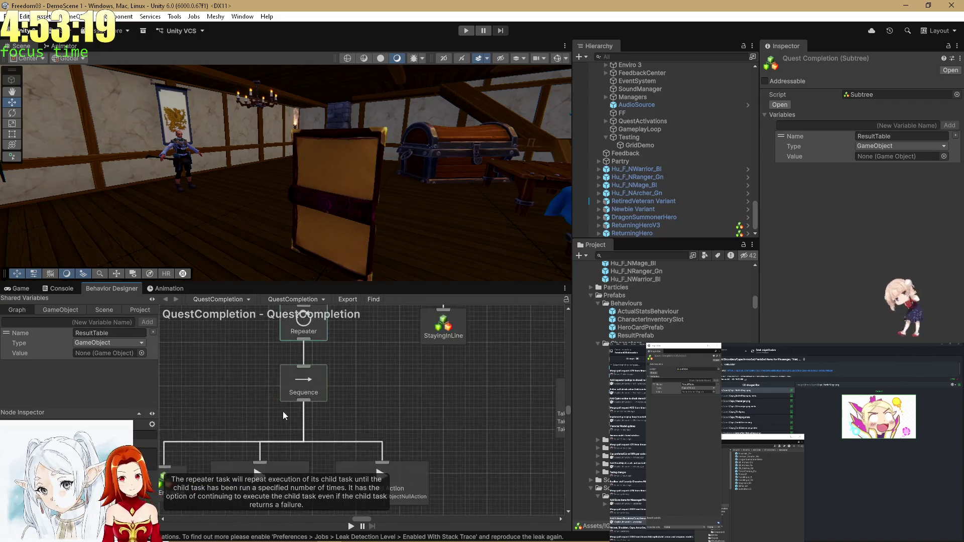
pyautogui.scroll(-2, 279, 340)
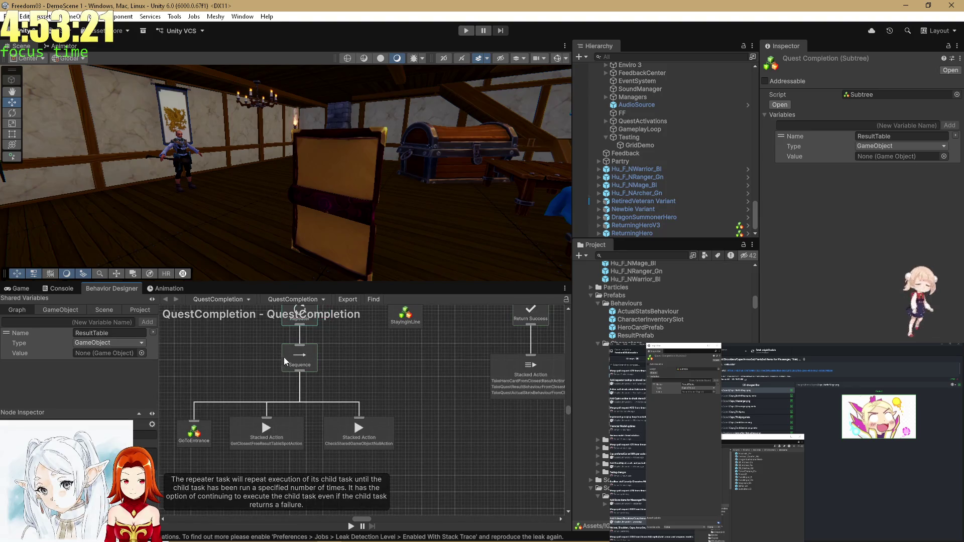
pyautogui.scroll(-1, 242, 402)
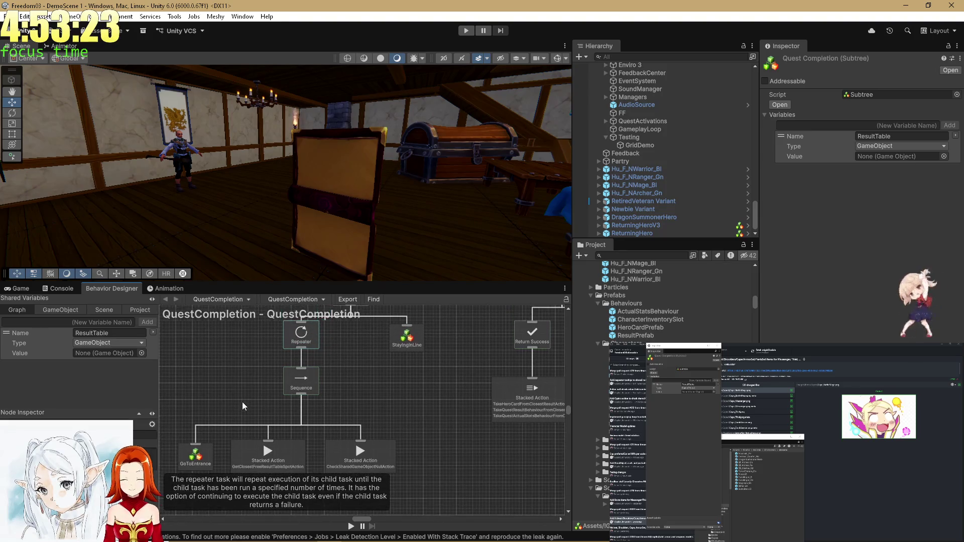
pyautogui.scroll(1, 242, 404)
# - Nudge the right Stacked Action slightly left and re-centre the tree
pyautogui.click(224, 439)
pyautogui.click(303, 440)
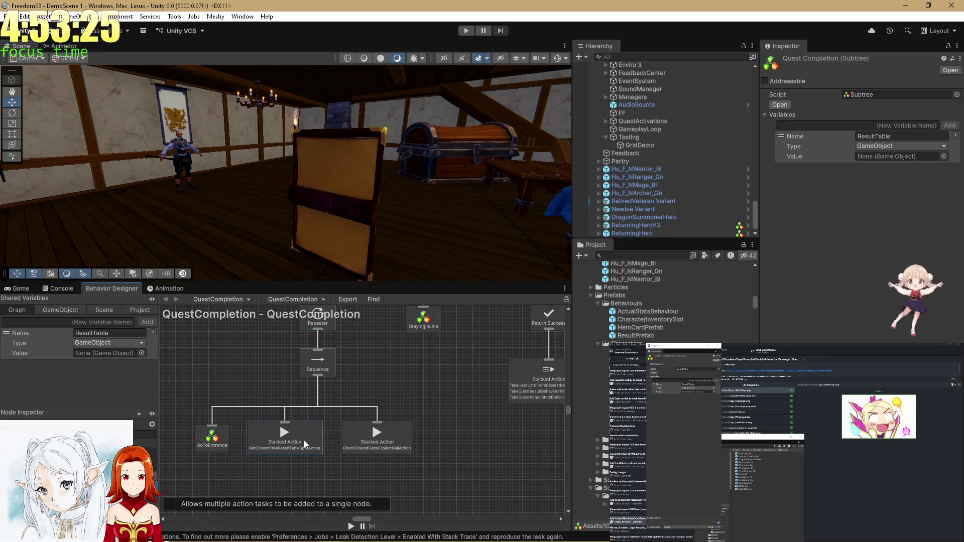
pyautogui.moveTo(376, 439); pyautogui.dragTo(372, 439)
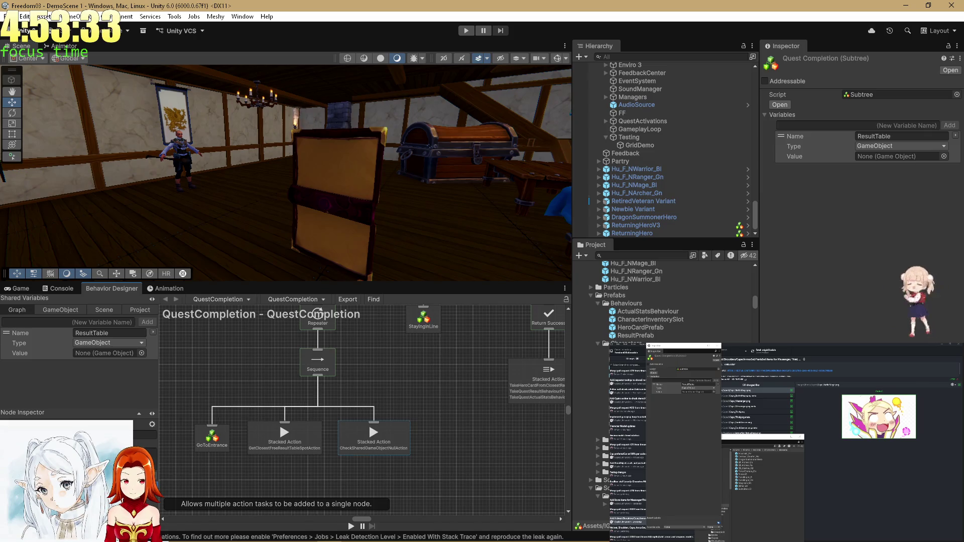
pyautogui.moveTo(366, 456); pyautogui.dragTo(355, 486)
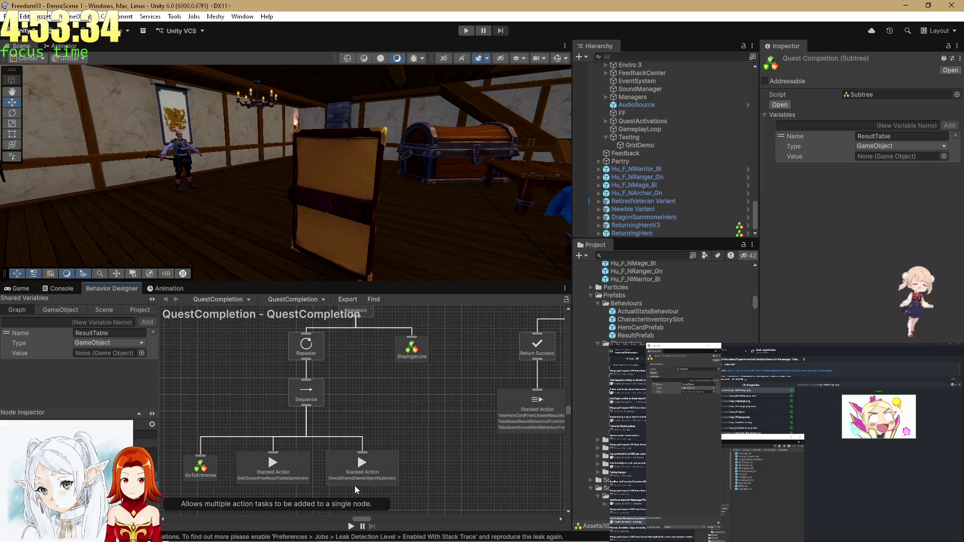
pyautogui.click(388, 428)
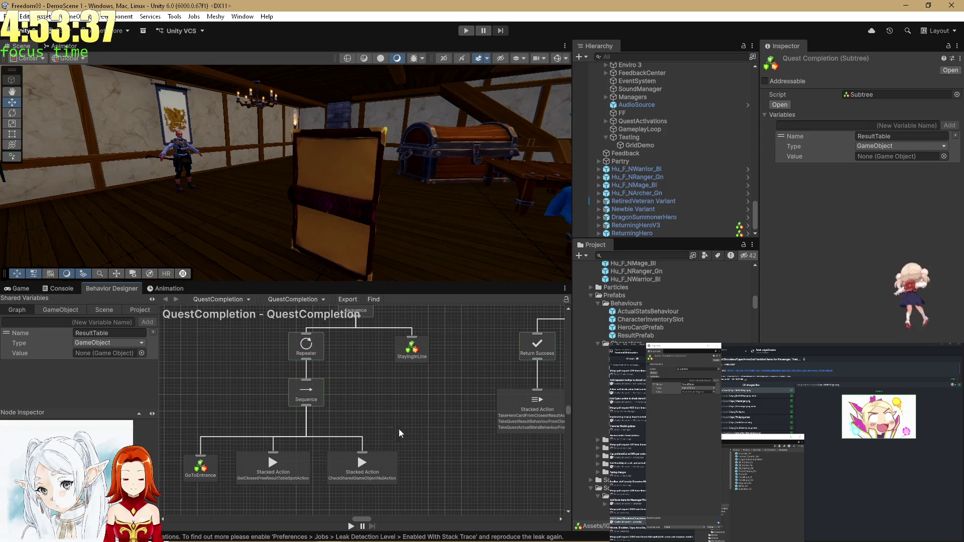
pyautogui.rightClick(426, 439)
# - Search tasks for 'Passer', then delete the stray unconnected Stacked Action node
pyautogui.click(448, 446)
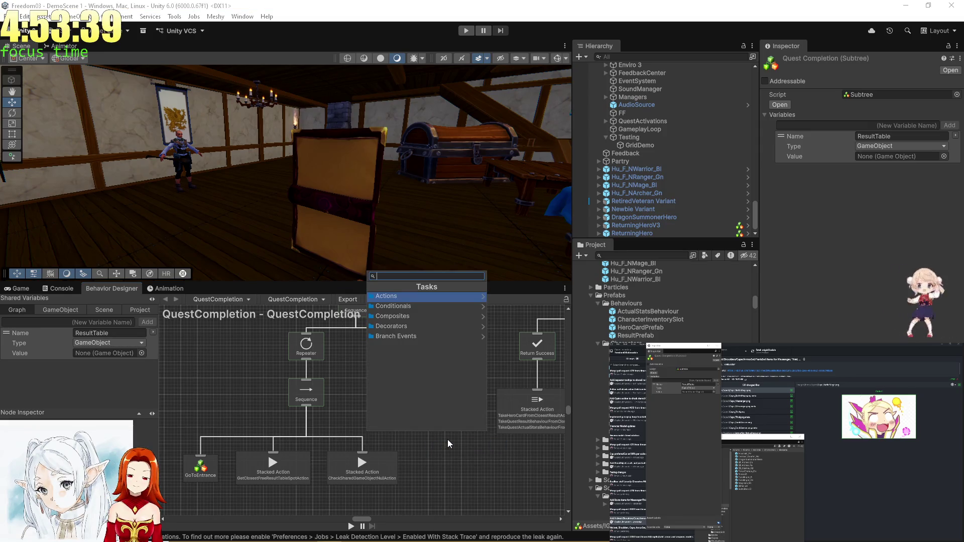
pyautogui.write('Passerb')
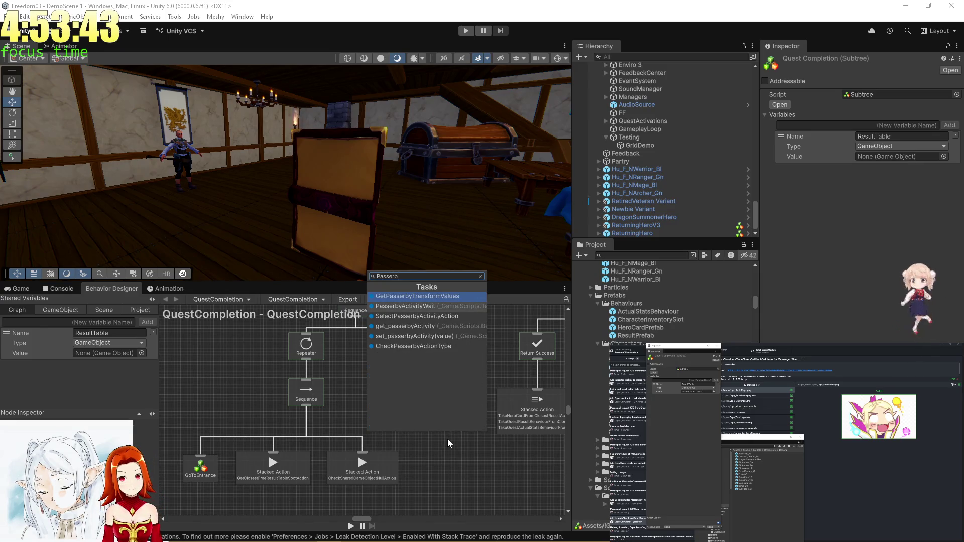
pyautogui.press('Down')
pyautogui.press('Down')
pyautogui.press('Return')
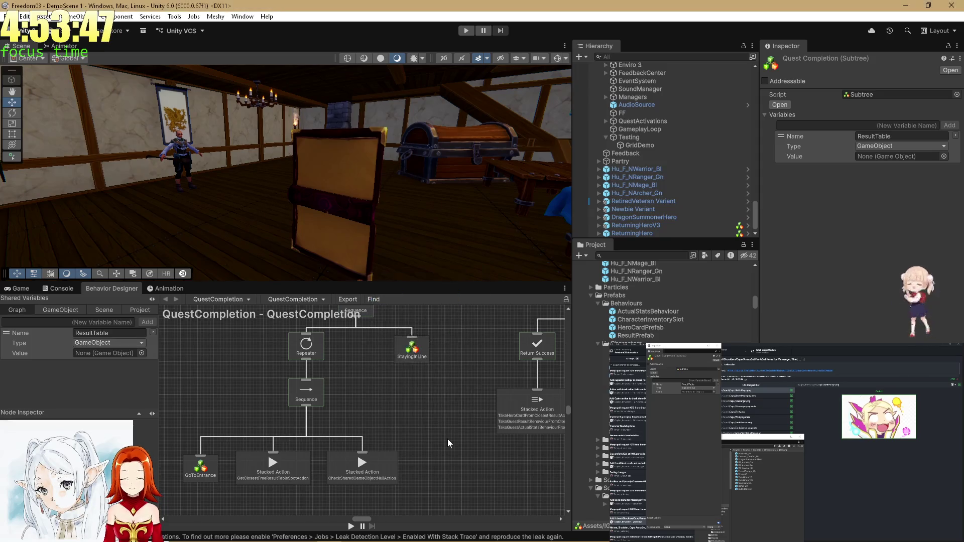
pyautogui.scroll(-5, 398, 453)
pyautogui.scroll(3, 421, 387)
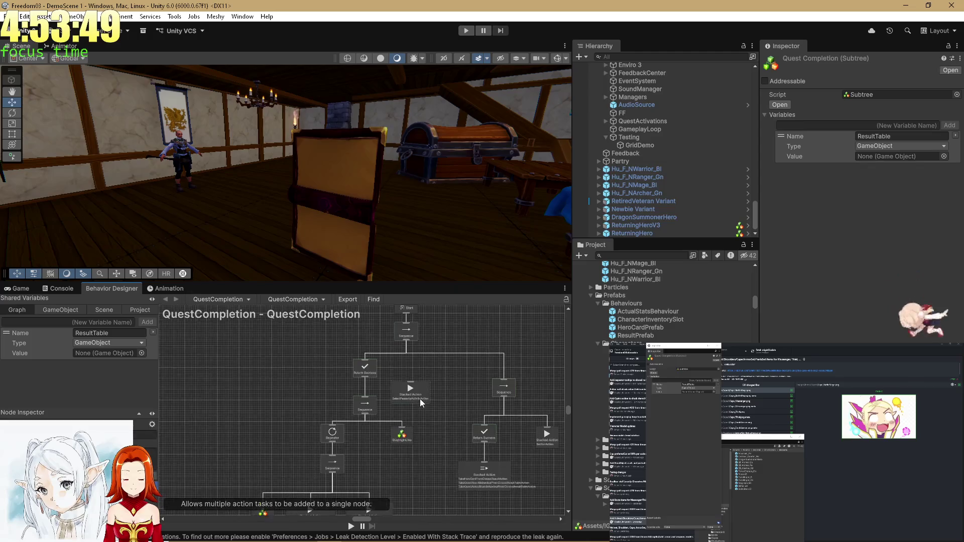
pyautogui.press('Delete')
pyautogui.scroll(-3, 426, 416)
# - Search tasks for 'stay' and add the chosen task to the graph
pyautogui.rightClick(412, 393)
pyautogui.click(426, 399)
pyautogui.write('stay')
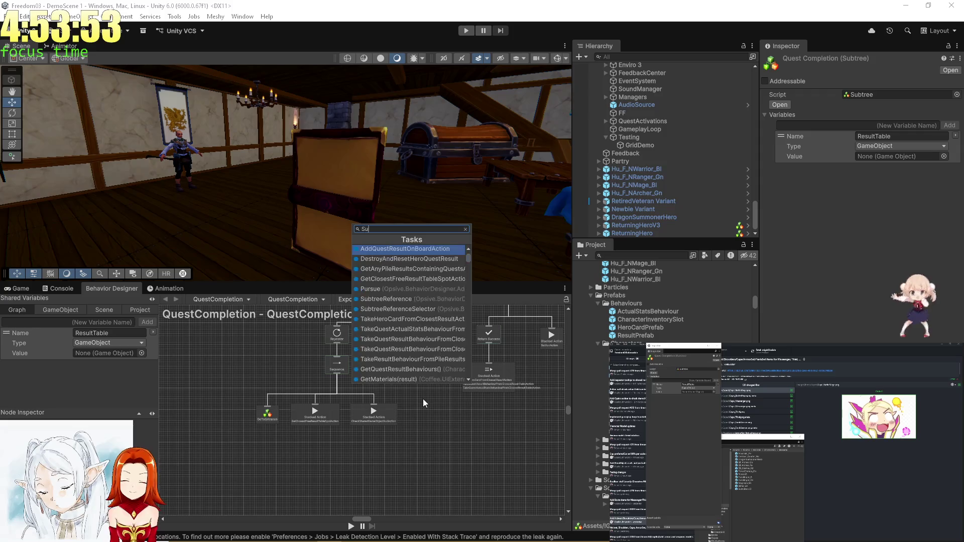
pyautogui.press('Return')
pyautogui.scroll(-3, 379, 450)
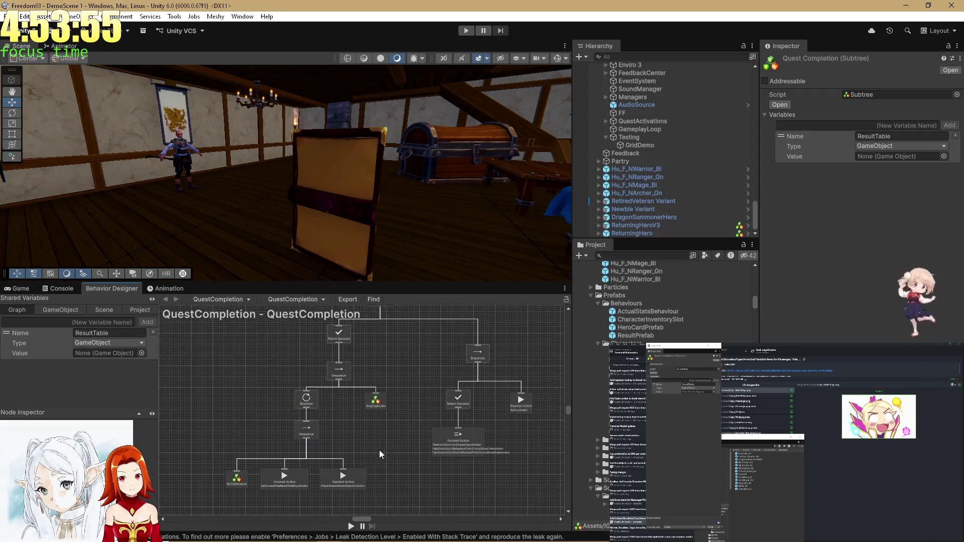
pyautogui.scroll(3, 375, 420)
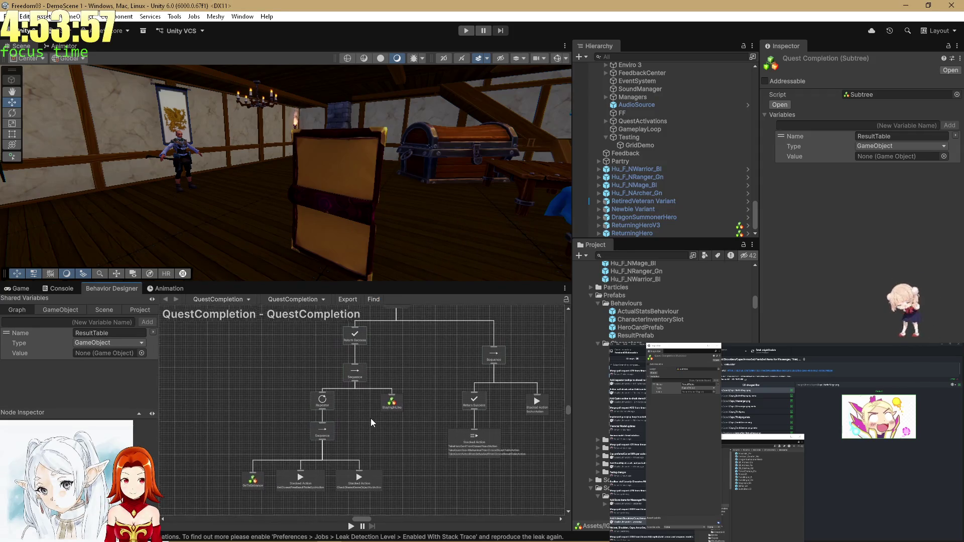
pyautogui.scroll(-3, 371, 417)
pyautogui.scroll(3, 363, 431)
# - Paste a Subtree Reference node, move it lower, and open its subtree picker
pyautogui.hotkey('ctrl', 'v')
pyautogui.scroll(-3, 369, 318)
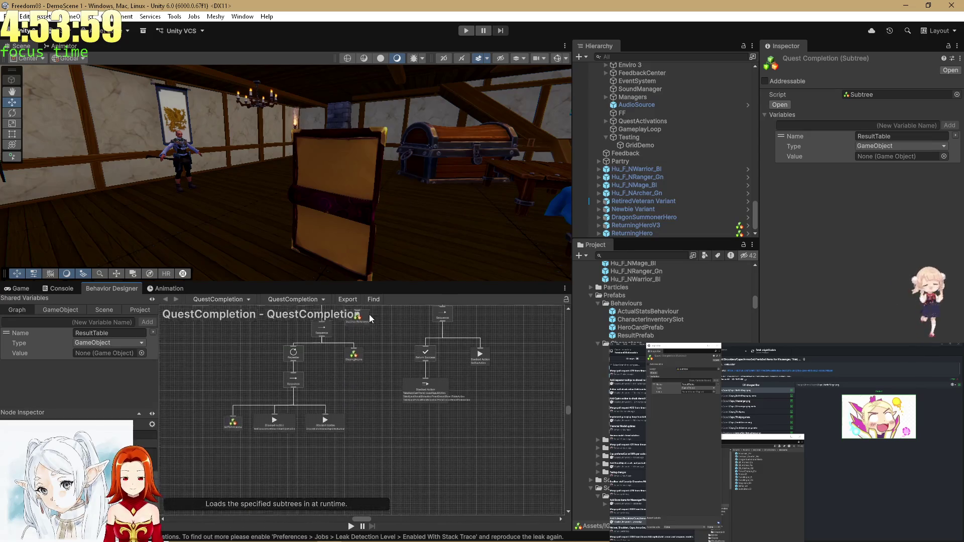
pyautogui.scroll(3, 372, 368)
pyautogui.moveTo(364, 342); pyautogui.dragTo(364, 376)
pyautogui.scroll(5, 357, 454)
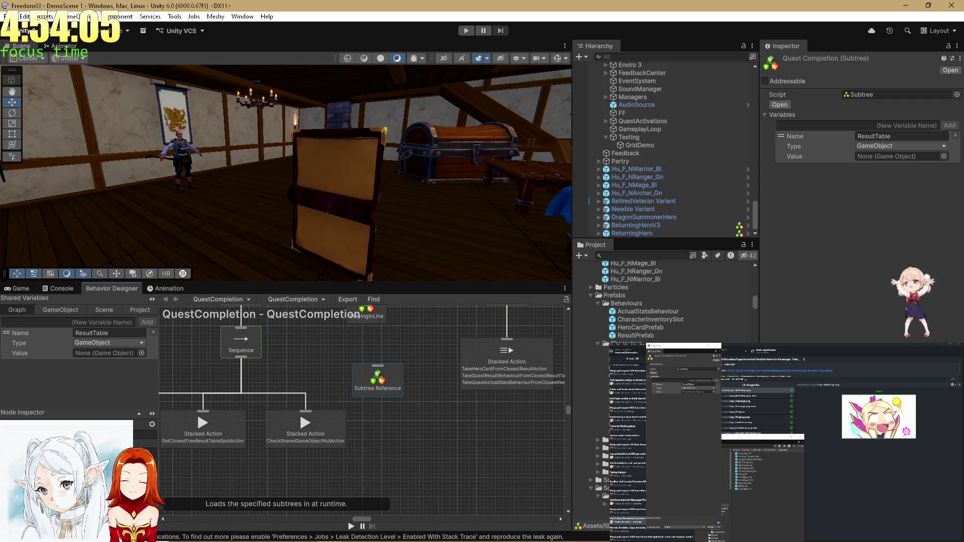
pyautogui.click(152, 436)
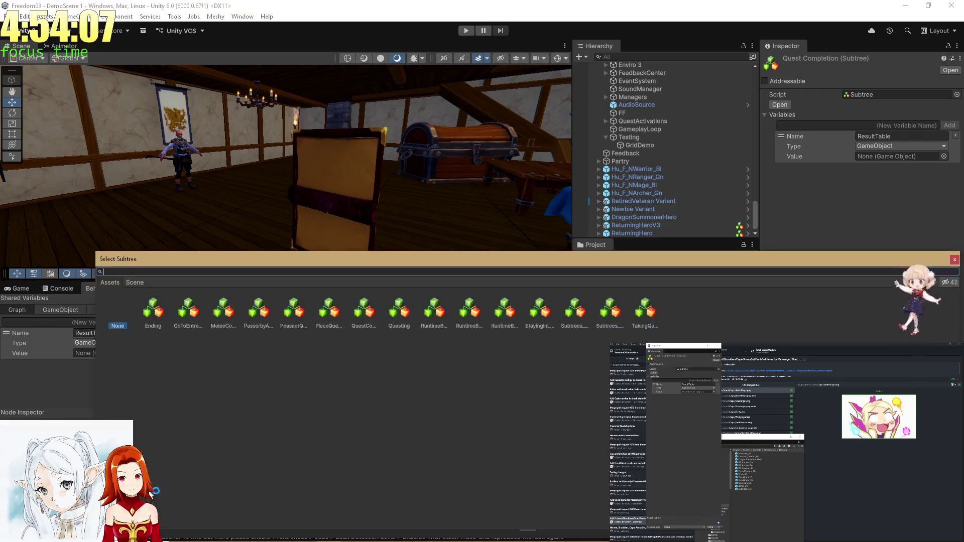
# - Assign the Passerby subtree and place Subtree Reference beside the Stacked Actions
pyautogui.press('Escape')
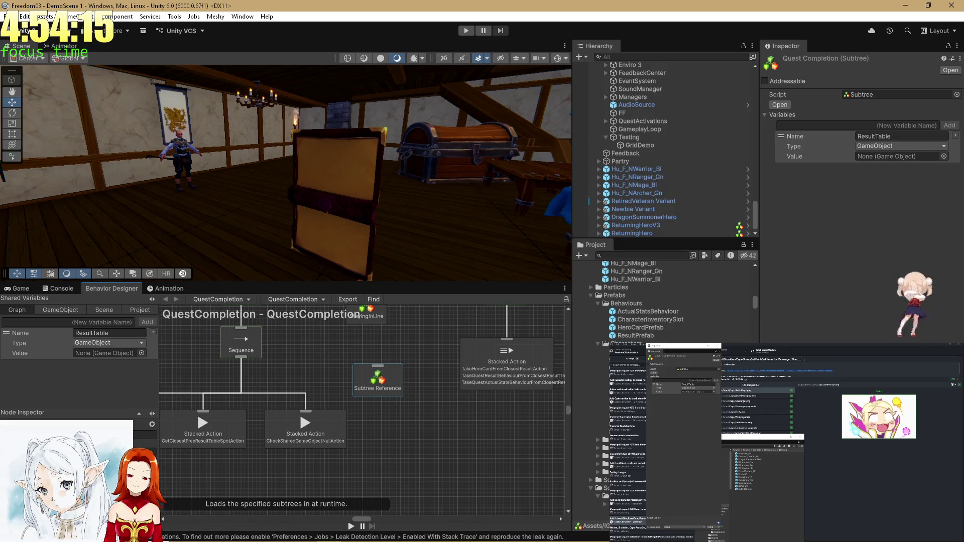
pyautogui.click(153, 435)
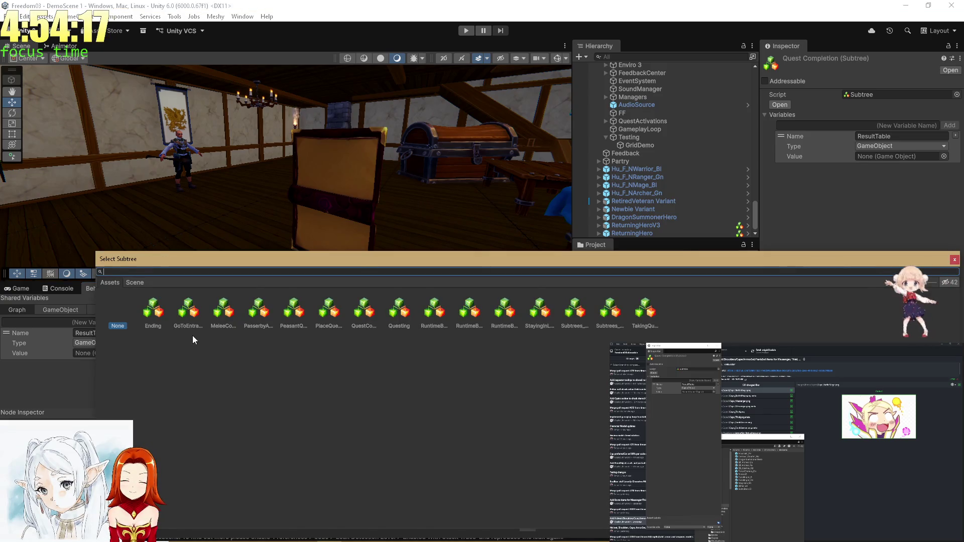
pyautogui.write('pass')
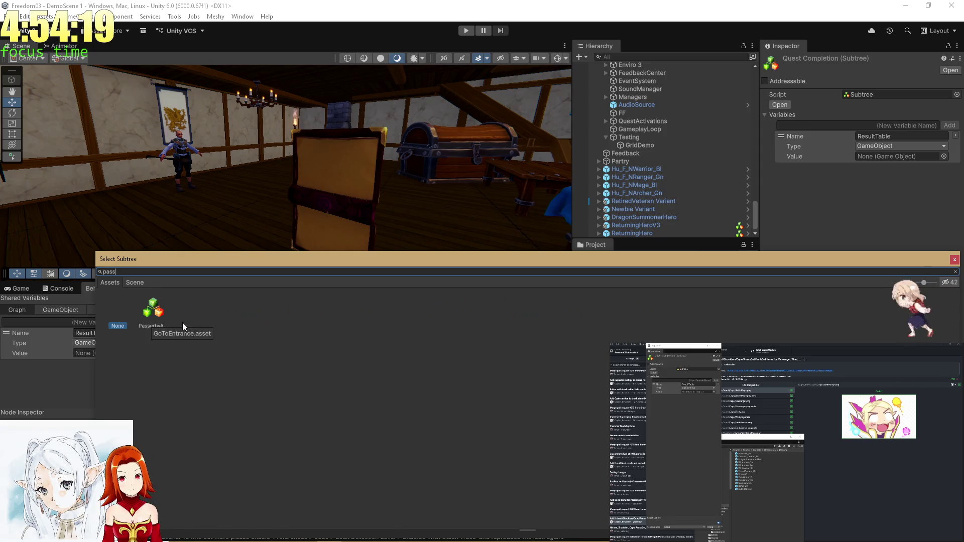
pyautogui.doubleClick(150, 309)
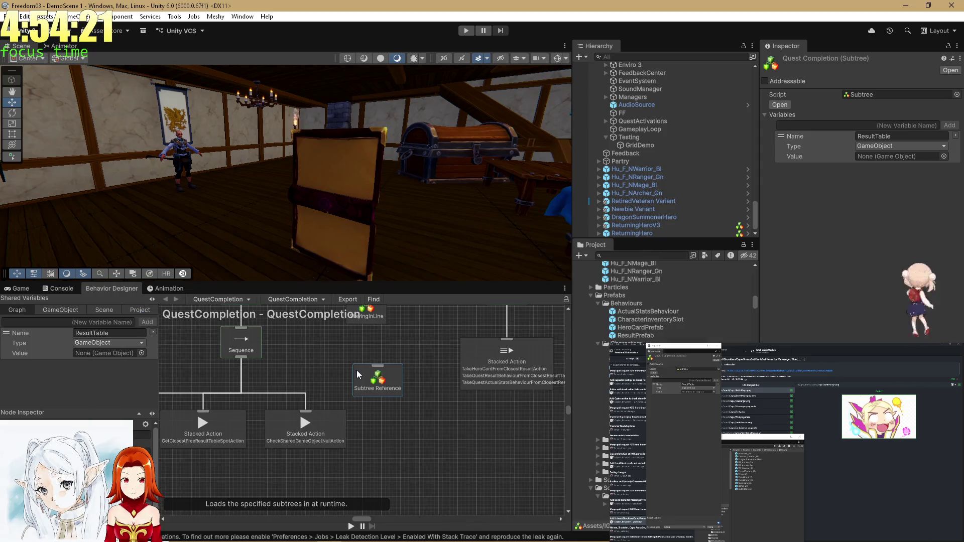
pyautogui.moveTo(358, 382); pyautogui.dragTo(369, 427)
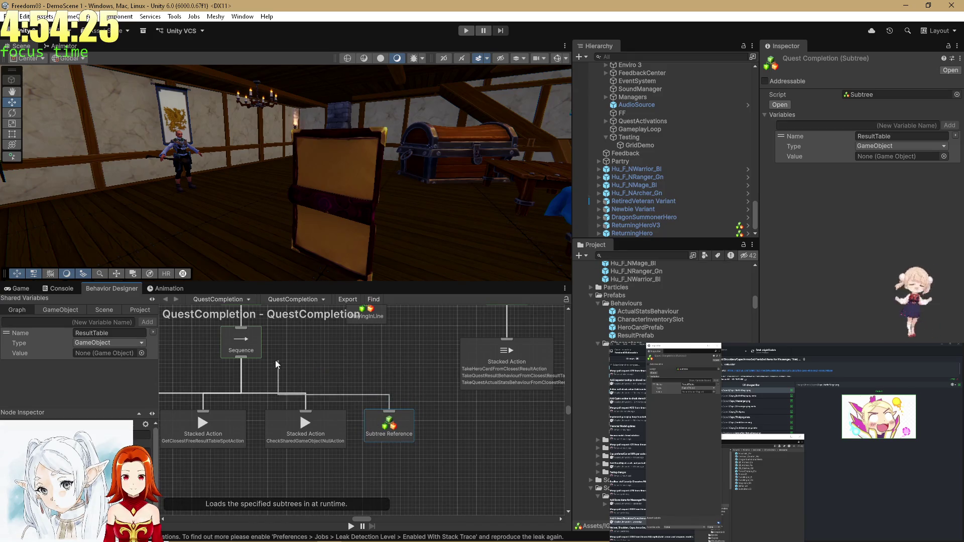
# - Check the Subtree Reference and CheckSharedGameObjectNullAction nodes, then scroll up to Return Success
pyautogui.scroll(1, 278, 360)
pyautogui.moveTo(306, 360); pyautogui.dragTo(360, 389)
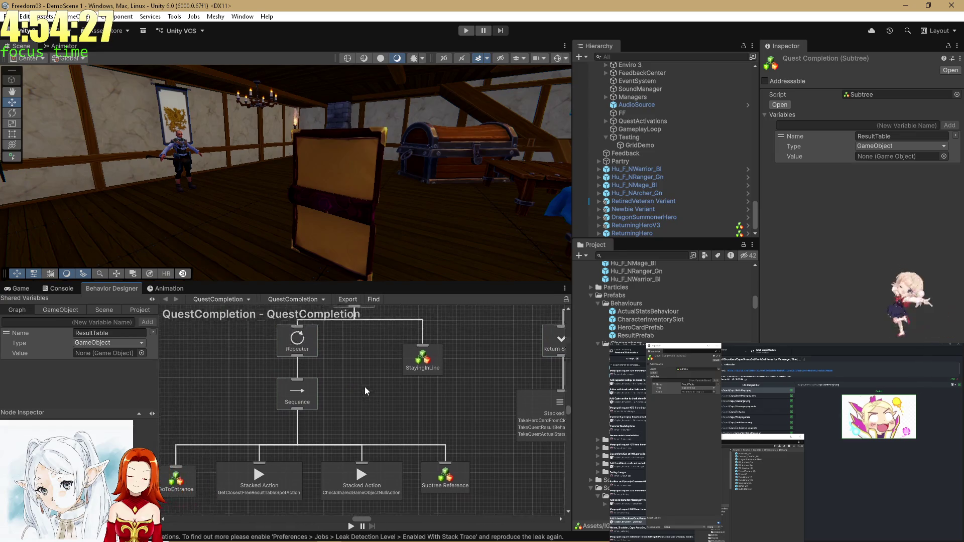
pyautogui.scroll(-1, 368, 397)
pyautogui.click(472, 460)
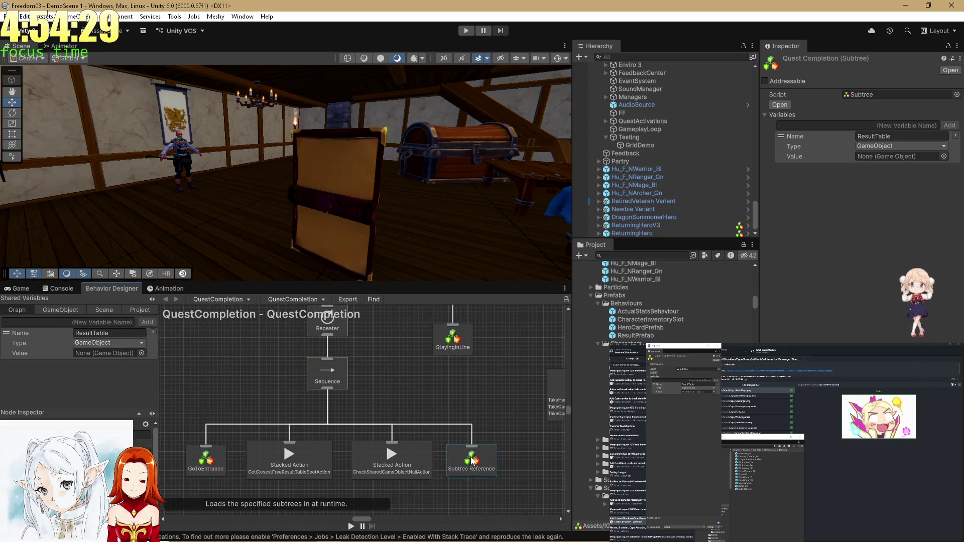
pyautogui.click(411, 469)
pyautogui.scroll(3, 400, 427)
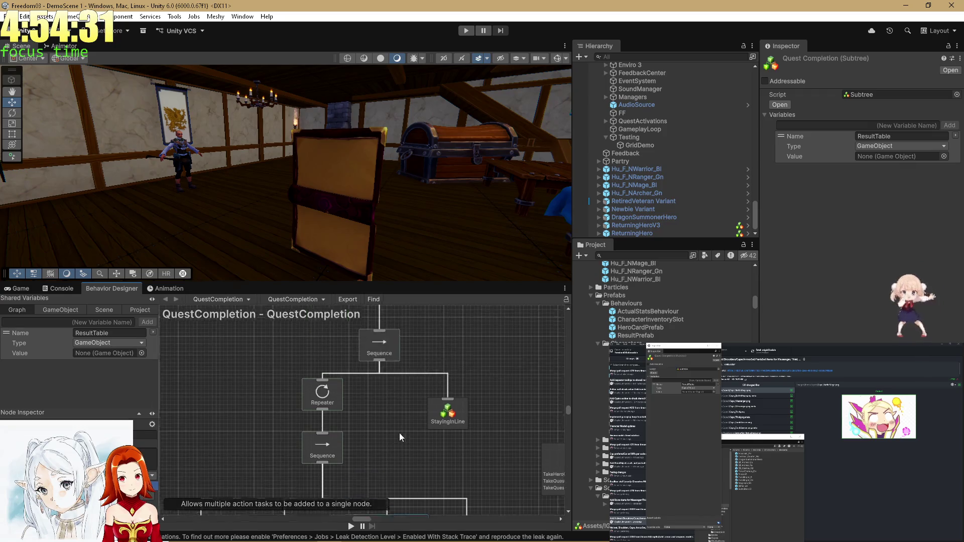
pyautogui.scroll(3, 399, 427)
pyautogui.rightClick(293, 372)
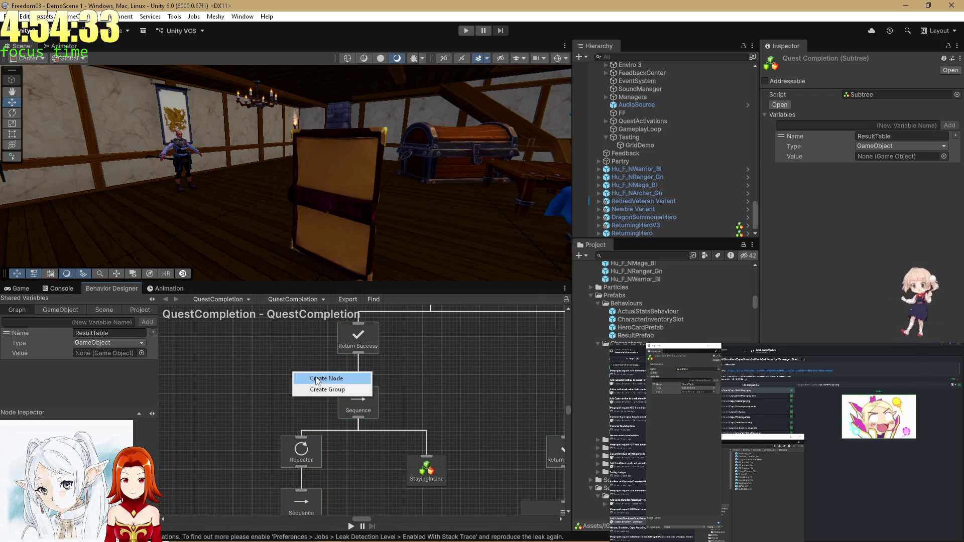
# - Add a Selector node beside the Sequence
pyautogui.click(316, 380)
pyautogui.write('Selector')
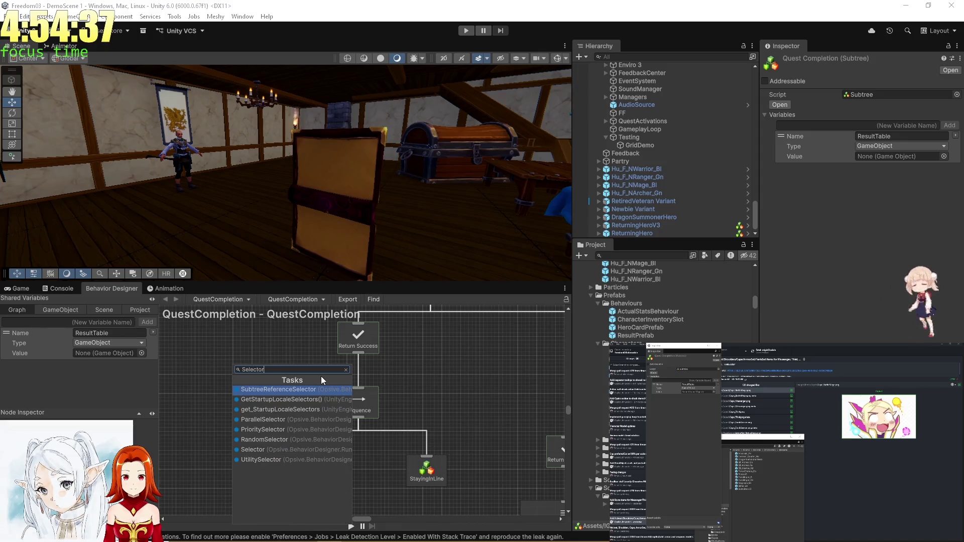
pyautogui.click(323, 450)
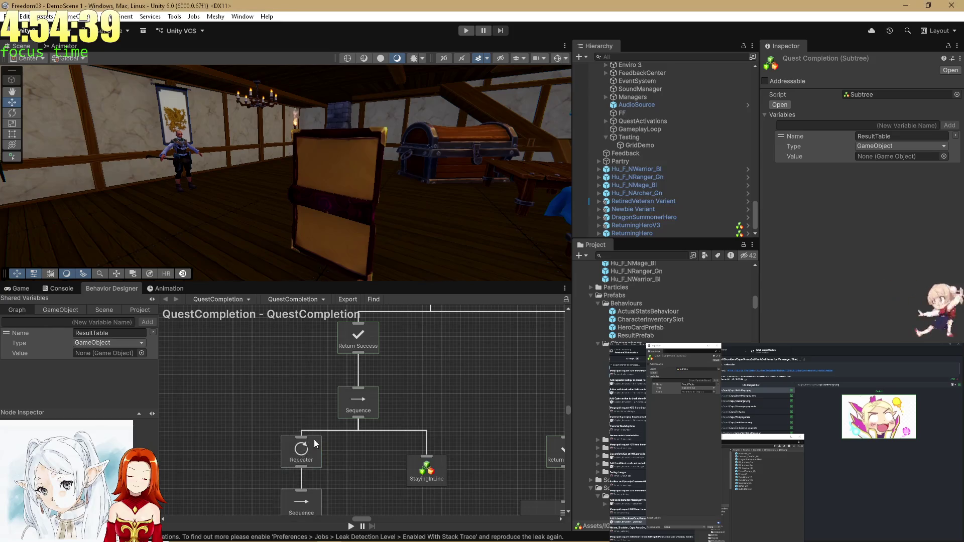
pyautogui.moveTo(285, 403); pyautogui.dragTo(313, 415)
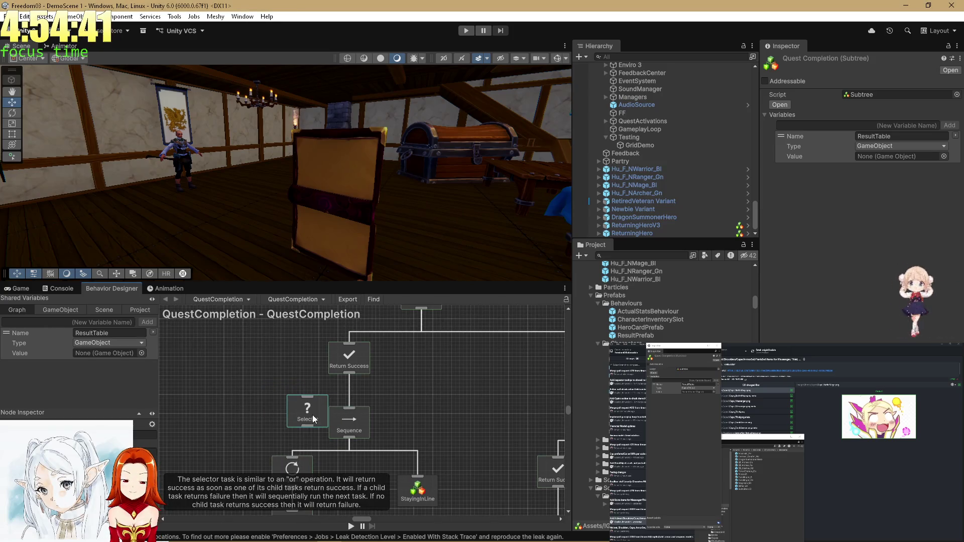
# - Delete the Sequence and Return Success nodes and connect Selector under the top Sequence
pyautogui.click(351, 423)
pyautogui.scroll(-3, 404, 365)
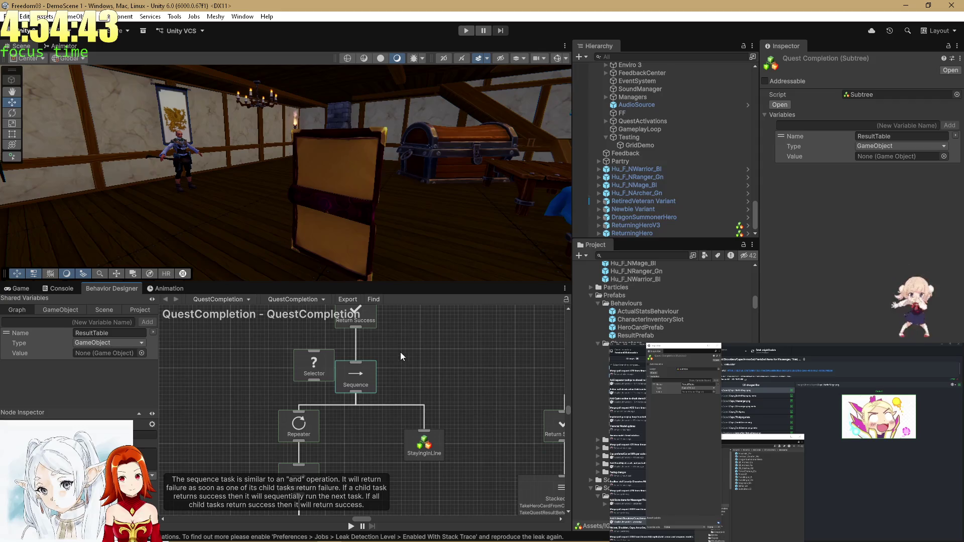
pyautogui.press('Delete')
pyautogui.moveTo(312, 365)
pyautogui.mouseDown()
pyautogui.moveTo(358, 382)
pyautogui.moveTo(302, 417)
pyautogui.mouseUp()
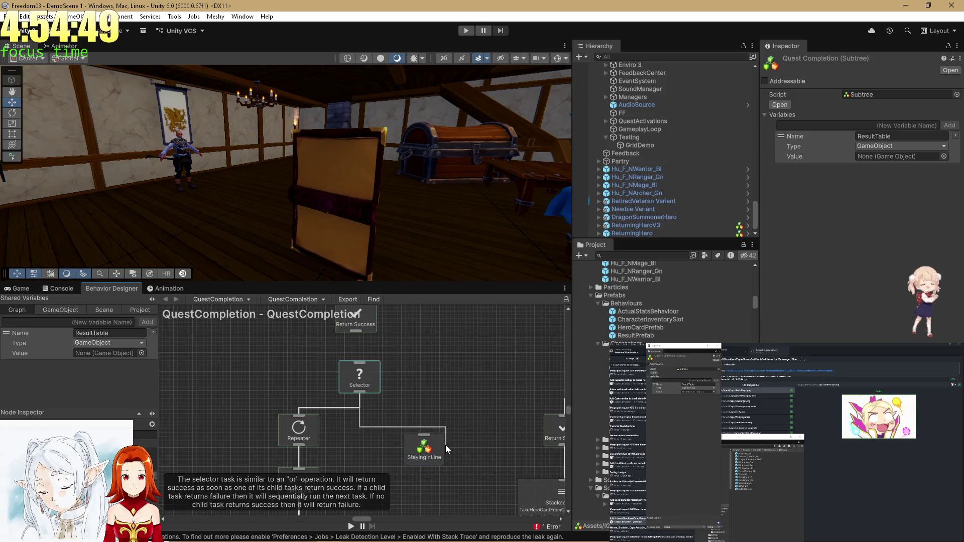
pyautogui.moveTo(423, 408); pyautogui.dragTo(402, 446)
pyautogui.moveTo(337, 449)
pyautogui.mouseDown()
pyautogui.moveTo(329, 436)
pyautogui.moveTo(405, 344)
pyautogui.mouseUp()
pyautogui.click(339, 393)
pyautogui.press('Delete')
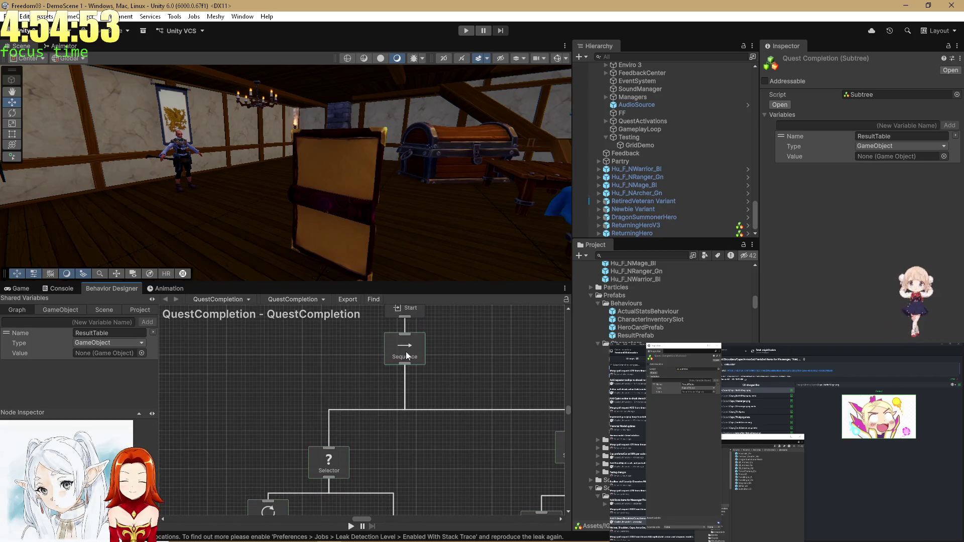
pyautogui.moveTo(441, 465); pyautogui.dragTo(448, 409)
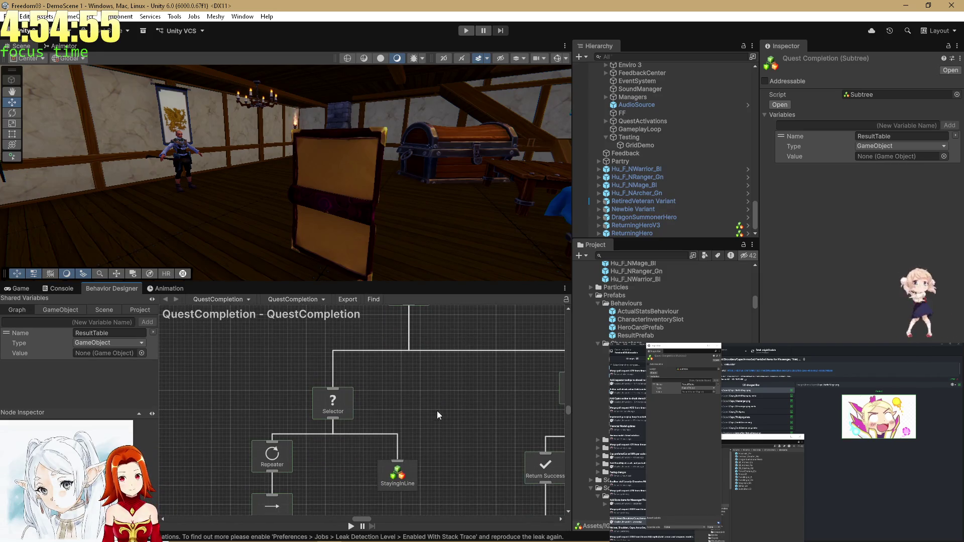
# - Nudge the Subtree Reference node left, then inspect GoToEntrance, Subtree Reference and CheckSharedGameObjectNullAction
pyautogui.scroll(-5, 414, 372)
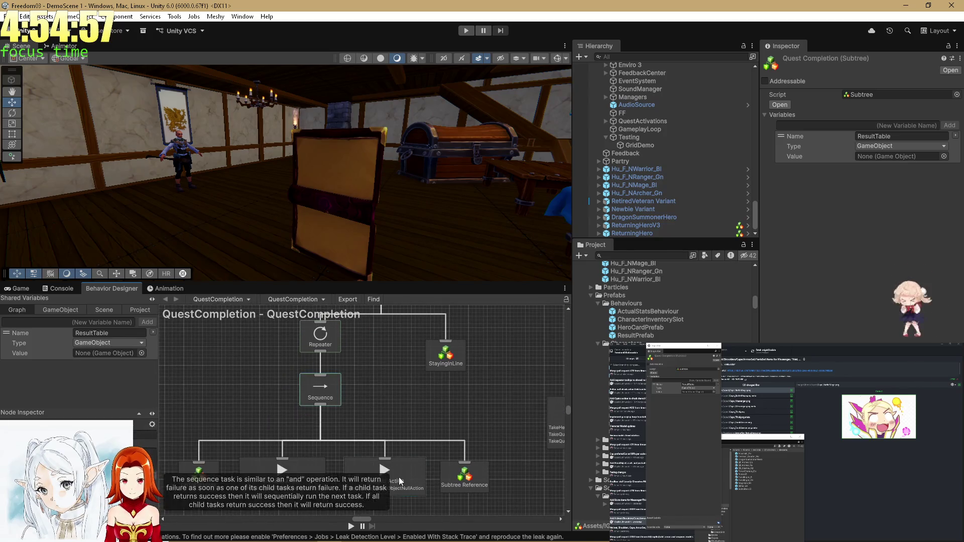
pyautogui.scroll(2, 472, 424)
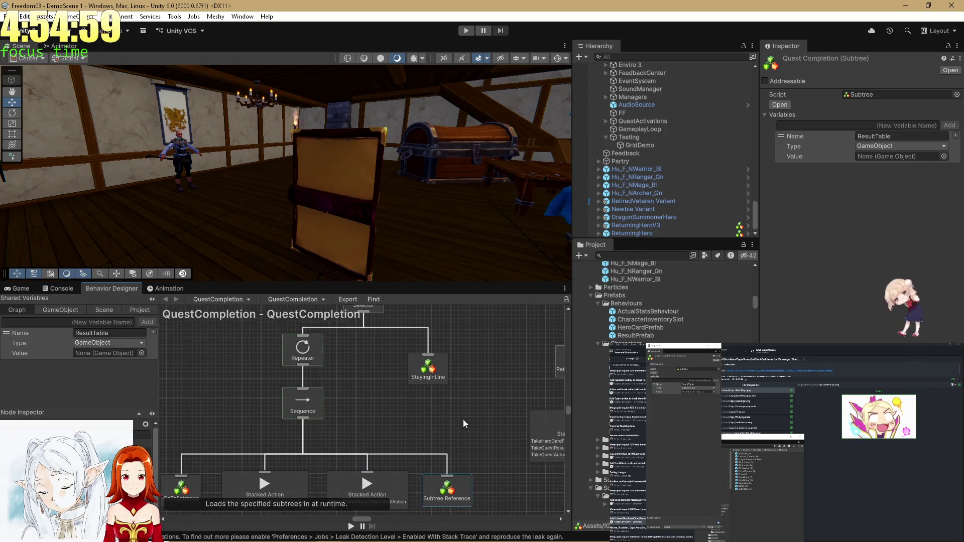
pyautogui.scroll(-2, 462, 425)
pyautogui.moveTo(452, 454); pyautogui.dragTo(448, 454)
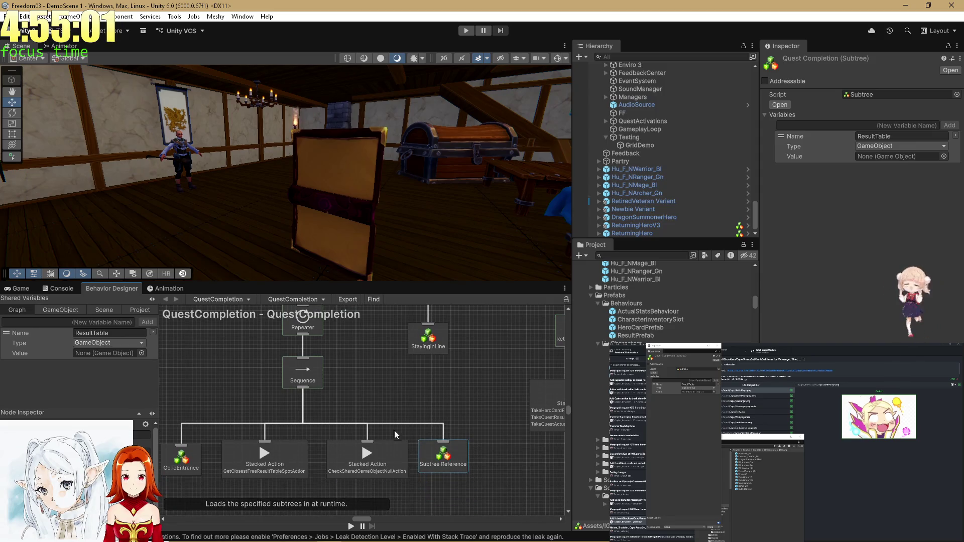
pyautogui.hscroll(-2, 396, 431)
pyautogui.click(251, 448)
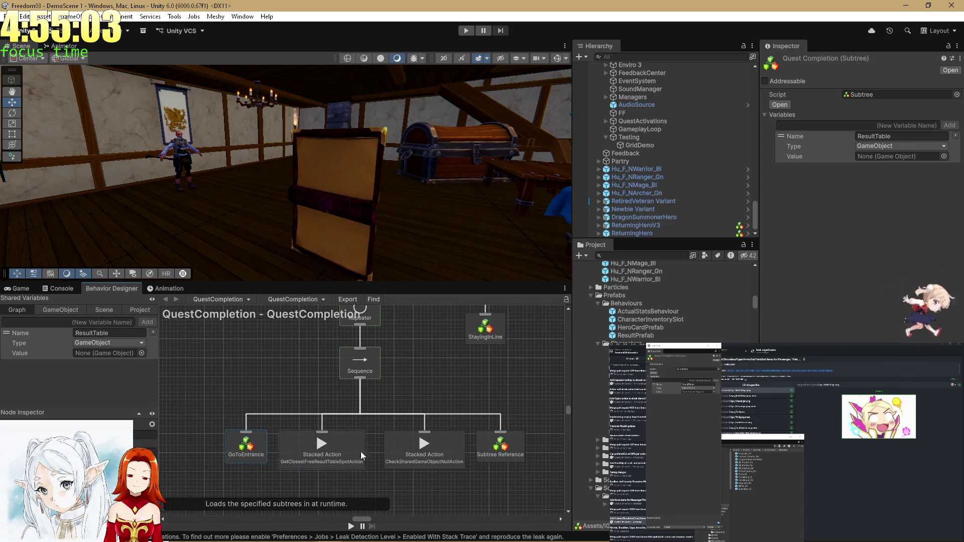
pyautogui.click(515, 447)
pyautogui.click(398, 456)
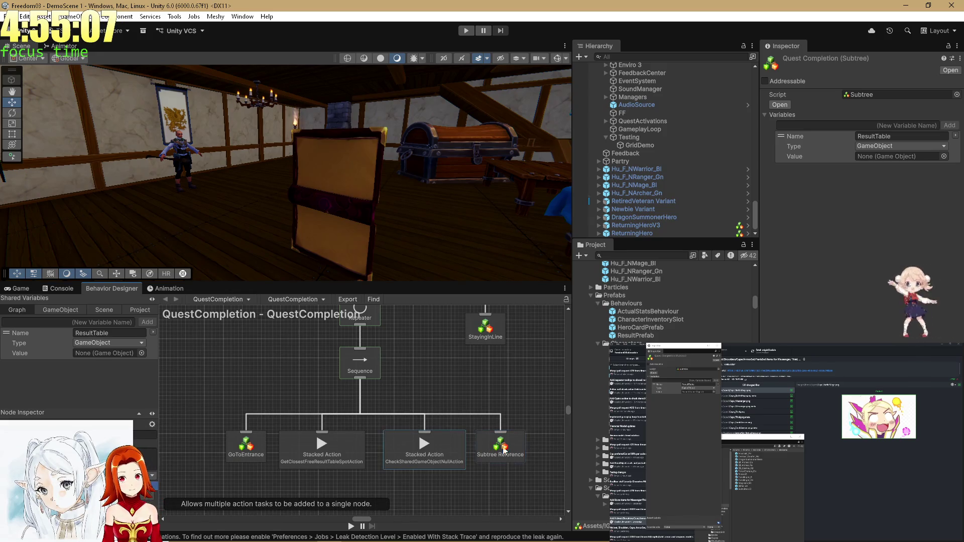
# - Inspect the StayingInLine subtree node, then switch to the Hero's Character behaviour tree
pyautogui.scroll(3, 449, 408)
pyautogui.moveTo(414, 345)
pyautogui.mouseDown()
pyautogui.moveTo(379, 446)
pyautogui.moveTo(336, 383)
pyautogui.mouseUp()
pyautogui.click(407, 437)
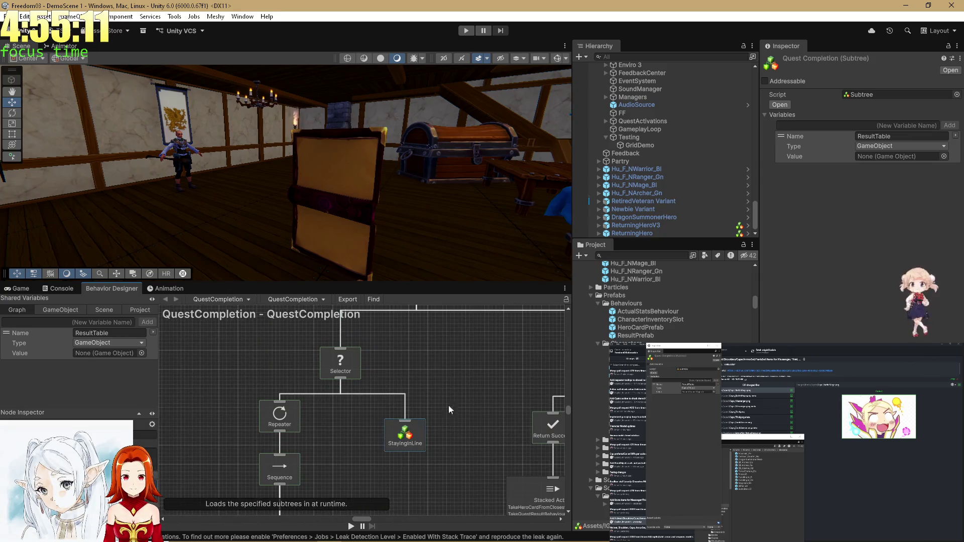
pyautogui.scroll(-5, 445, 411)
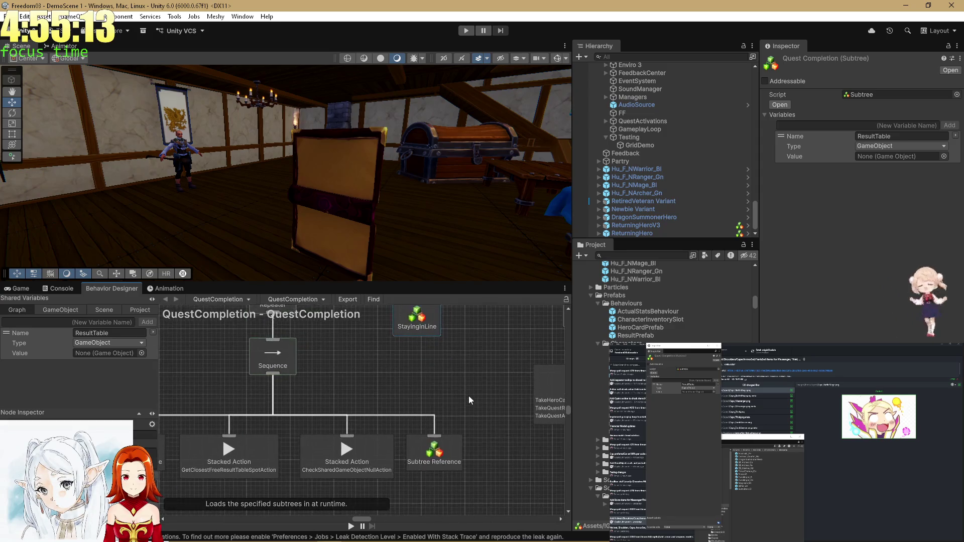
pyautogui.hscroll(-3, 469, 394)
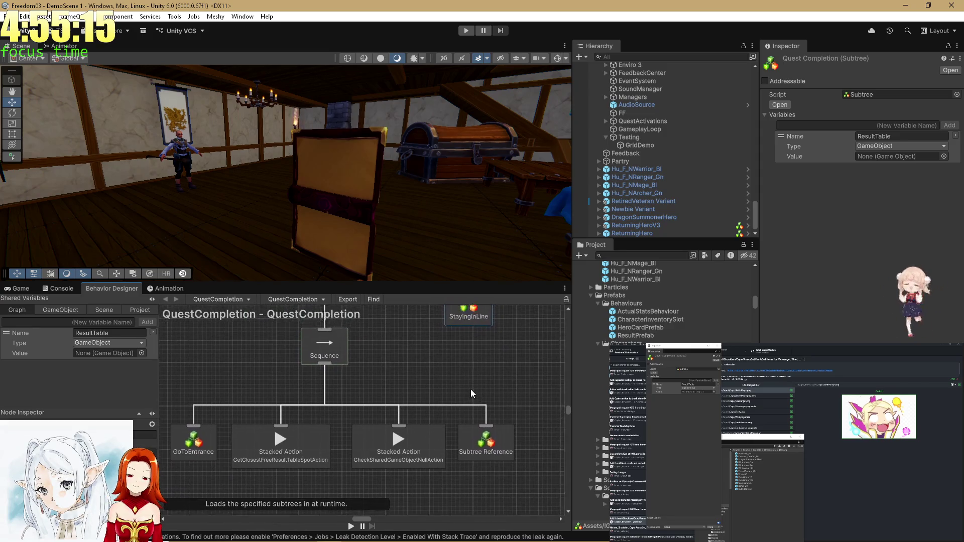
pyautogui.hscroll(6, 471, 390)
pyautogui.scroll(3, 363, 429)
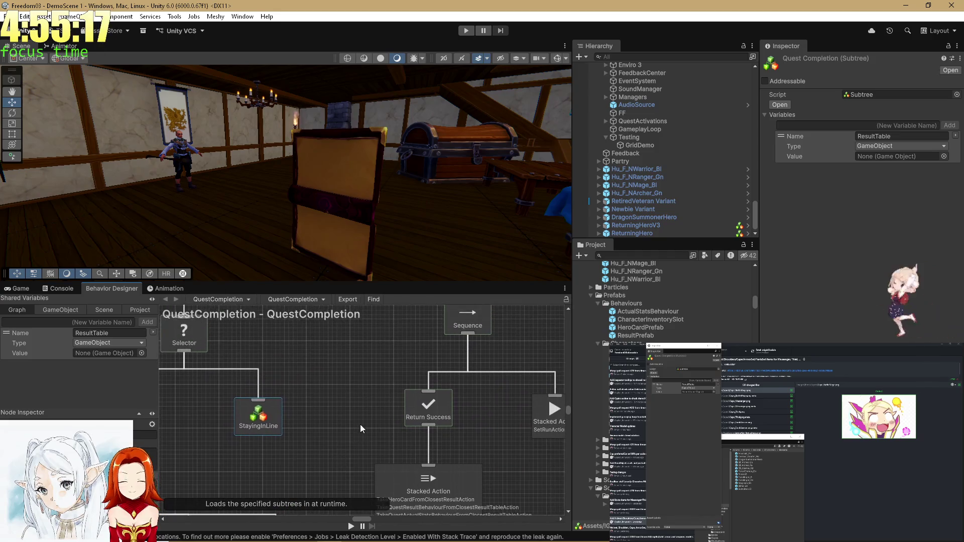
pyautogui.scroll(2, 359, 417)
pyautogui.hscroll(1, 360, 417)
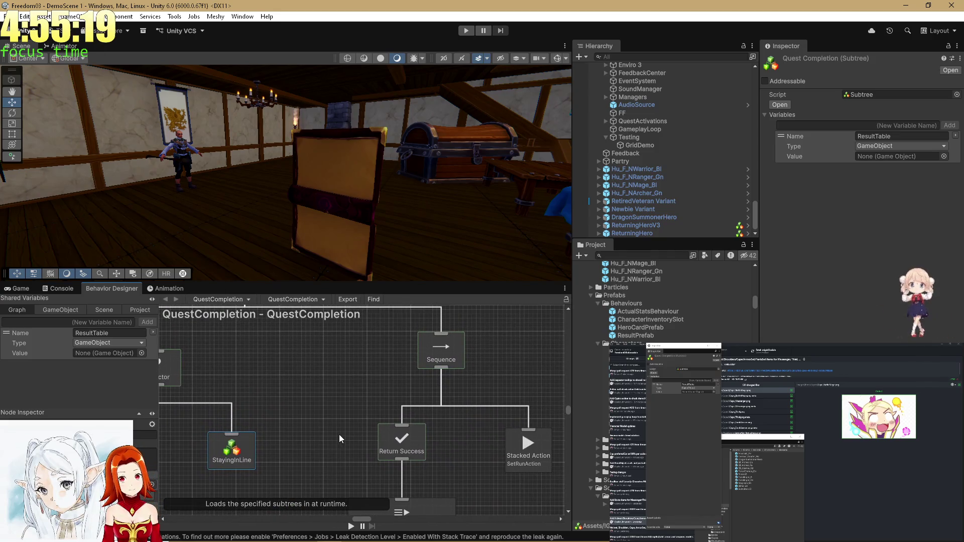
pyautogui.scroll(-3, 367, 402)
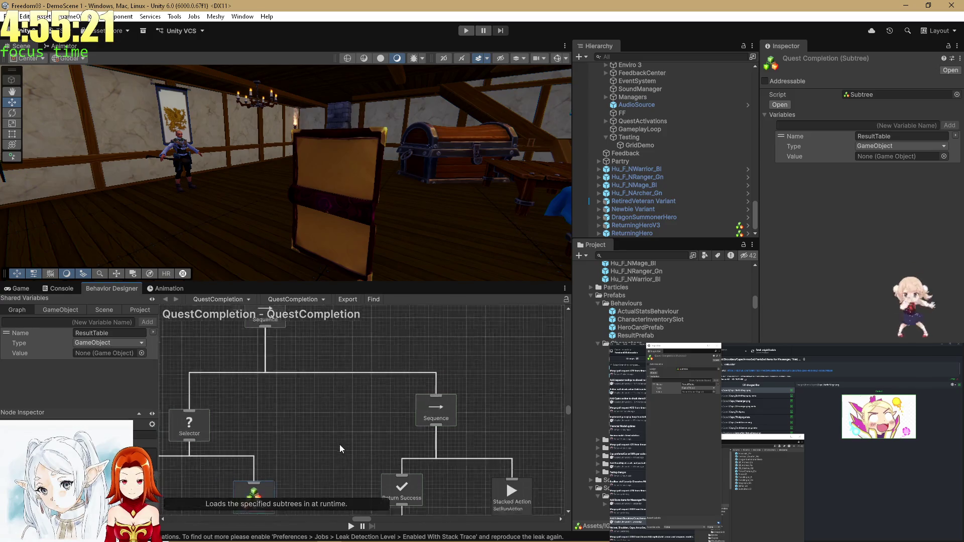
pyautogui.click(591, 375)
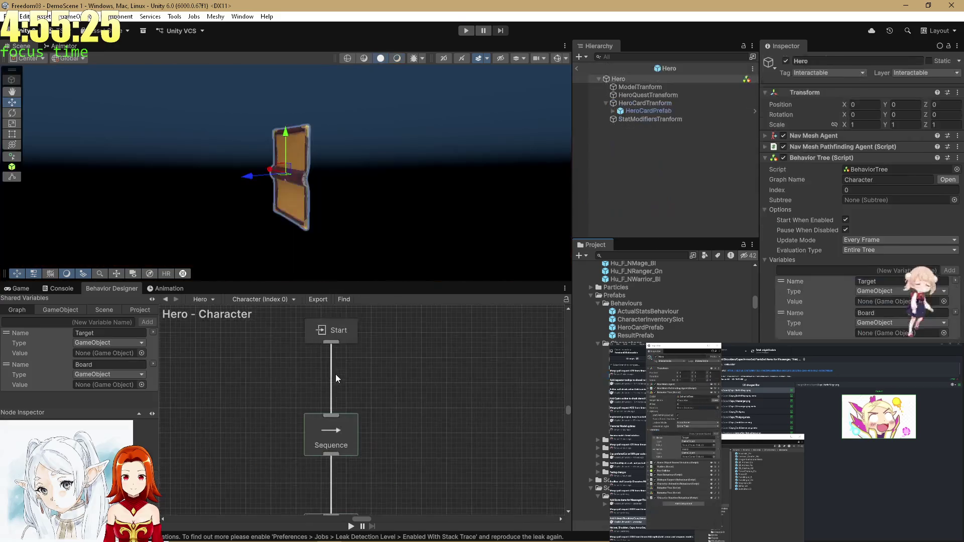
pyautogui.scroll(-5, 387, 409)
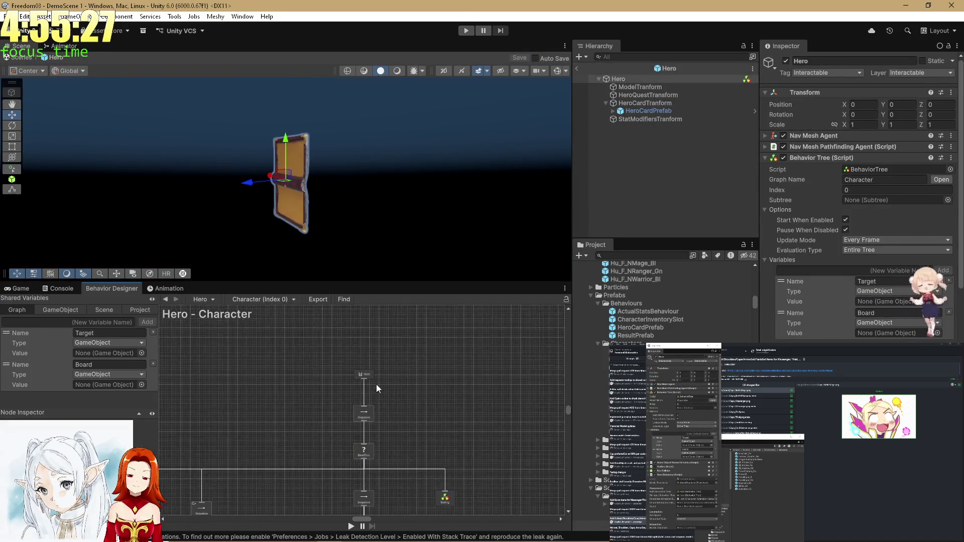
pyautogui.scroll(5, 312, 411)
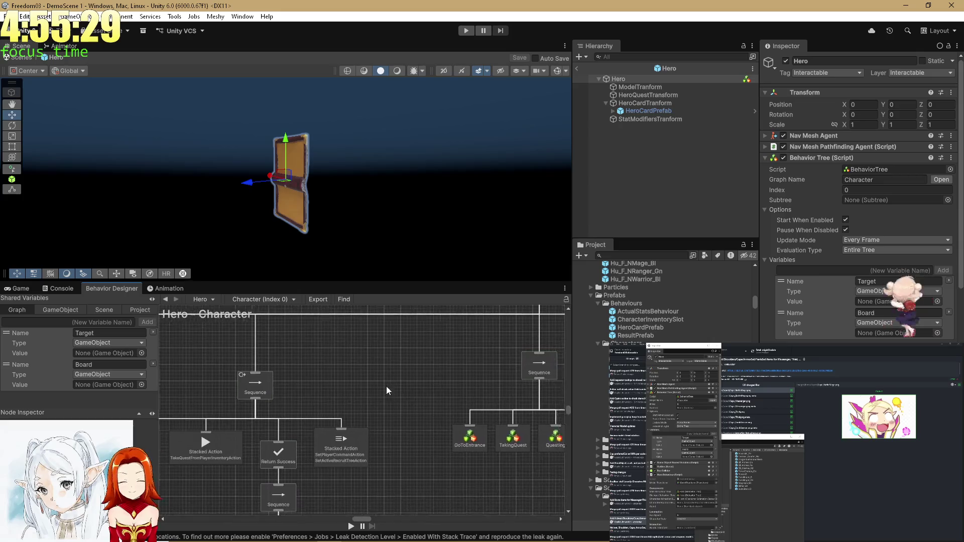
pyautogui.moveTo(351, 373); pyautogui.dragTo(273, 360)
pyautogui.scroll(5, 384, 372)
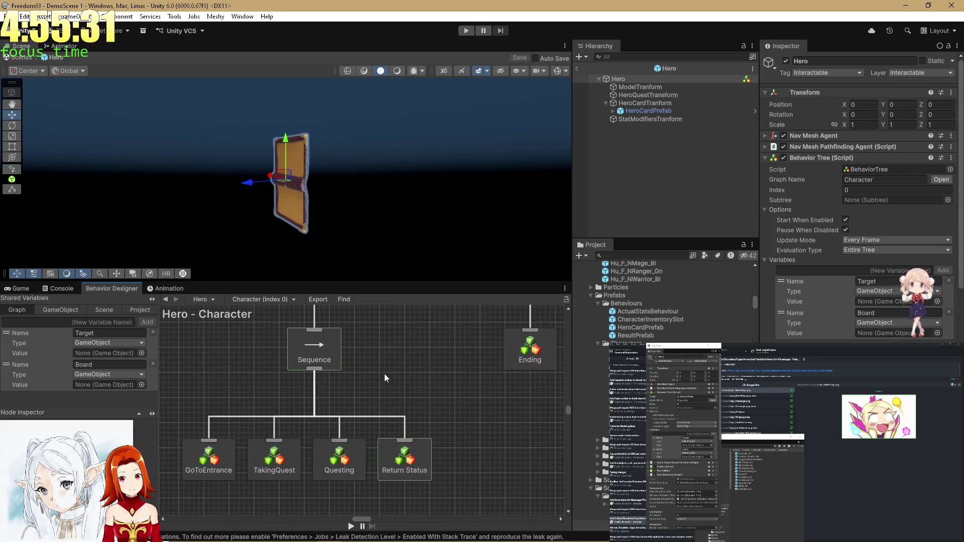
pyautogui.scroll(-10, 353, 407)
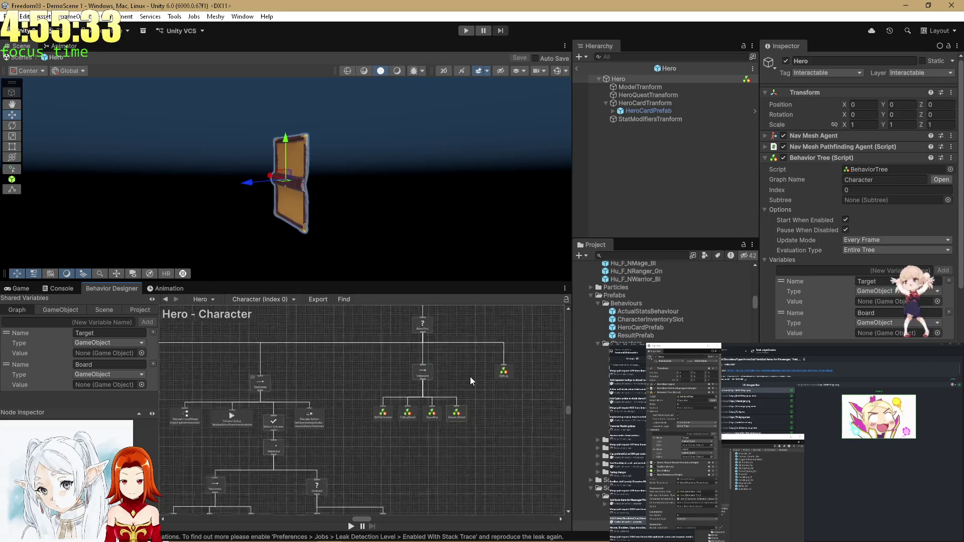
pyautogui.scroll(10, 211, 381)
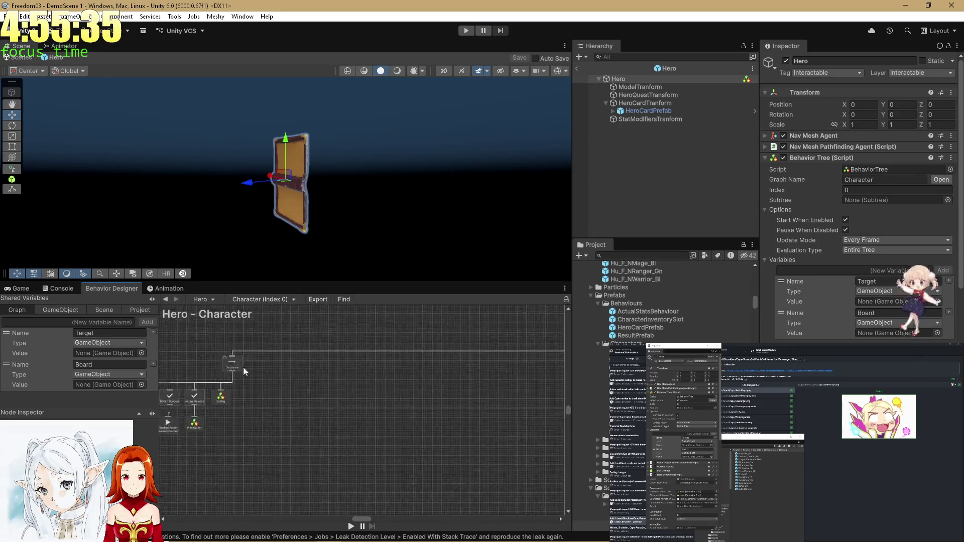
pyautogui.scroll(-5, 291, 357)
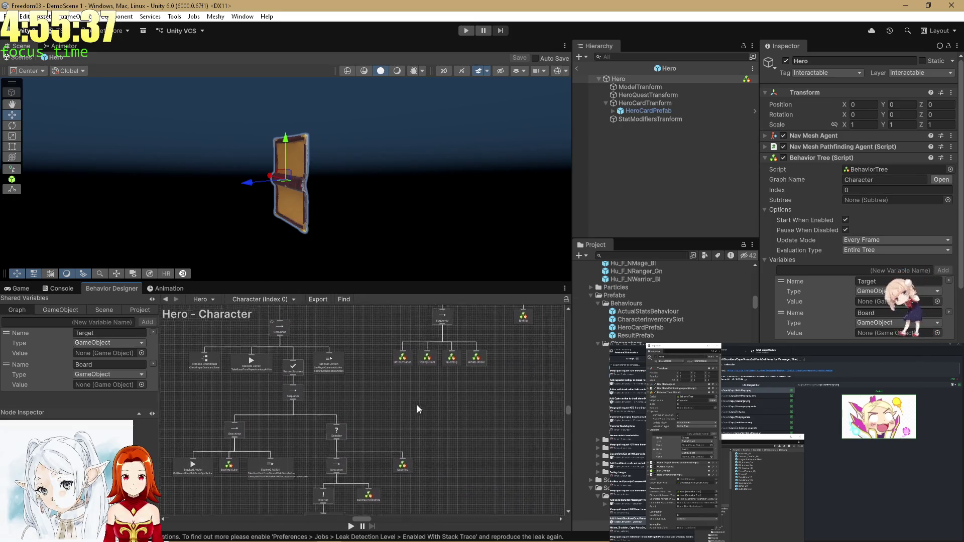
pyautogui.scroll(5, 423, 402)
pyautogui.scroll(5, 373, 361)
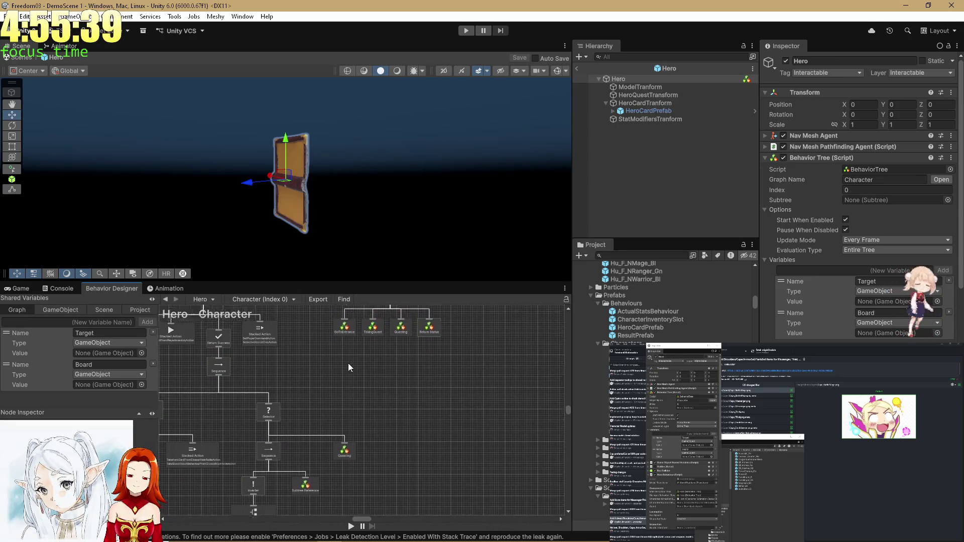
pyautogui.scroll(5, 455, 352)
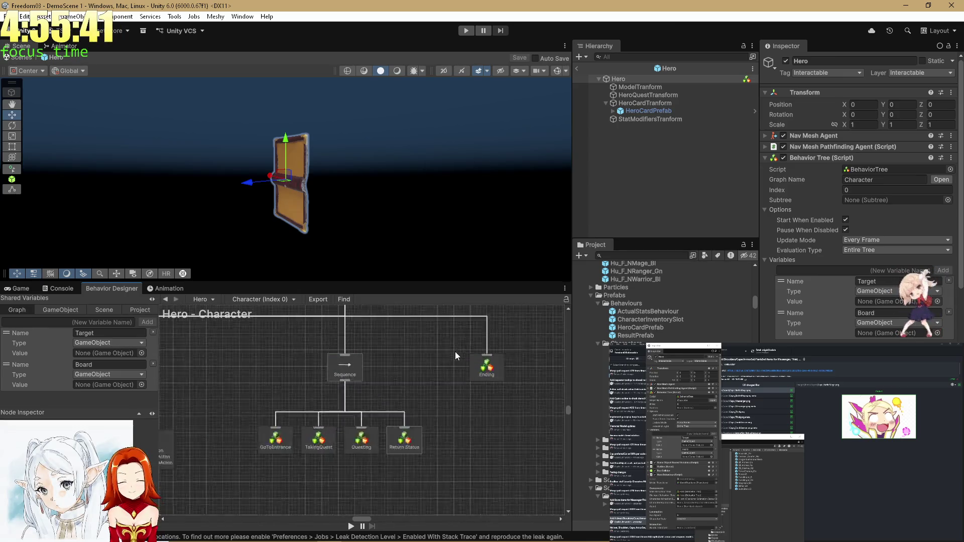
pyautogui.moveTo(422, 375); pyautogui.dragTo(399, 383)
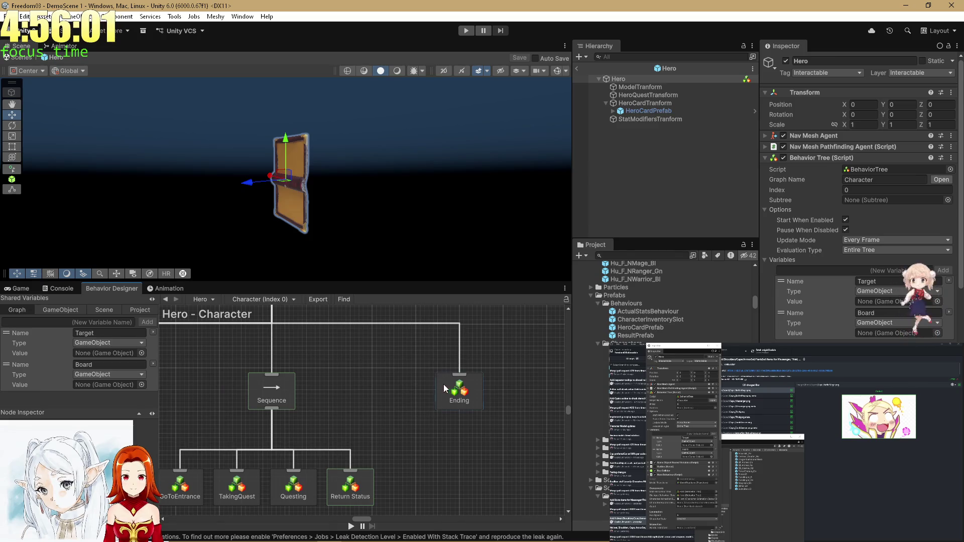
pyautogui.scroll(-5, 391, 386)
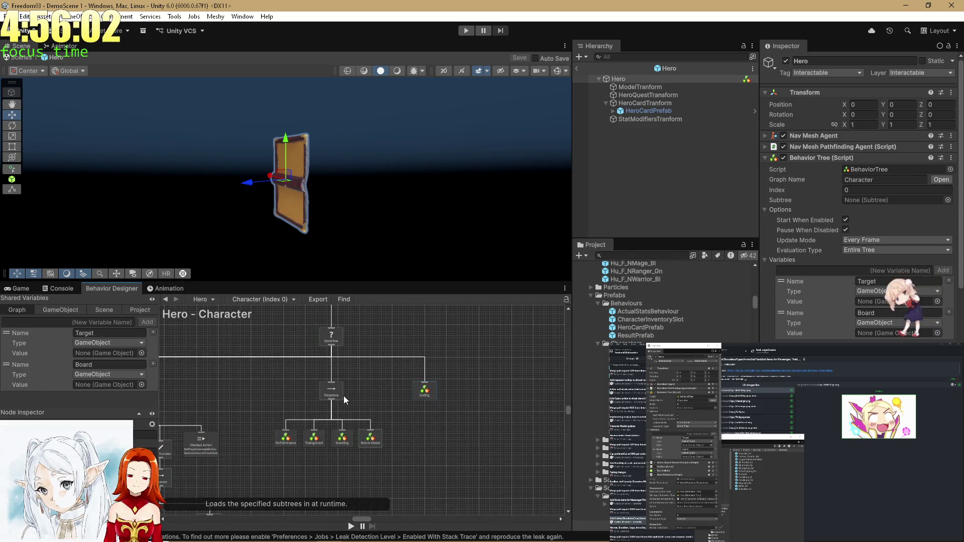
pyautogui.doubleClick(424, 393)
pyautogui.scroll(-3, 337, 425)
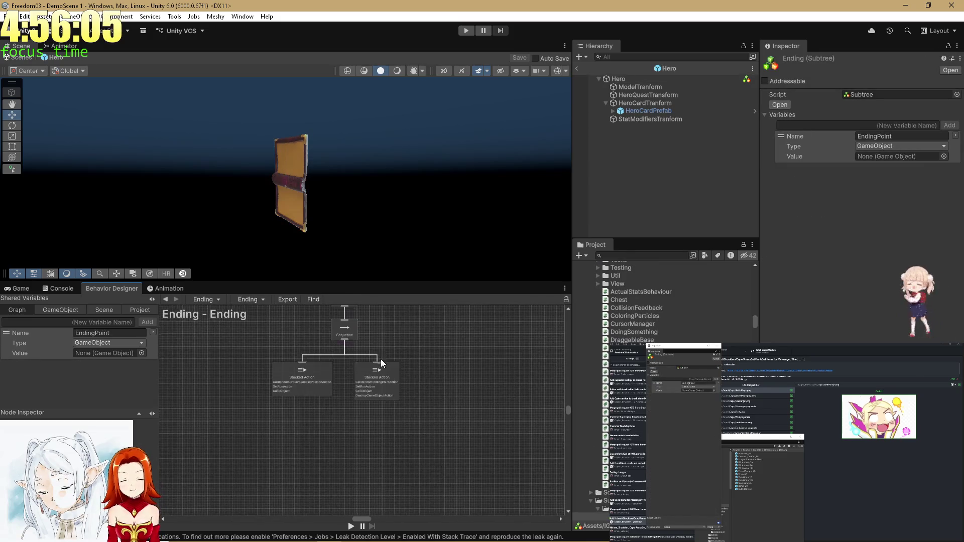
pyautogui.scroll(3, 381, 362)
pyautogui.scroll(1, 350, 385)
pyautogui.moveTo(350, 386); pyautogui.dragTo(289, 393)
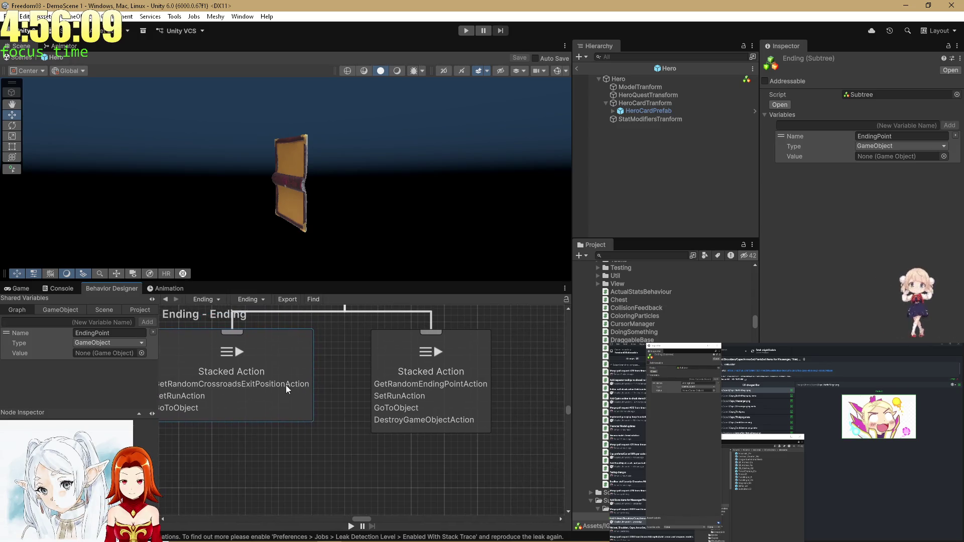
pyautogui.click(164, 300)
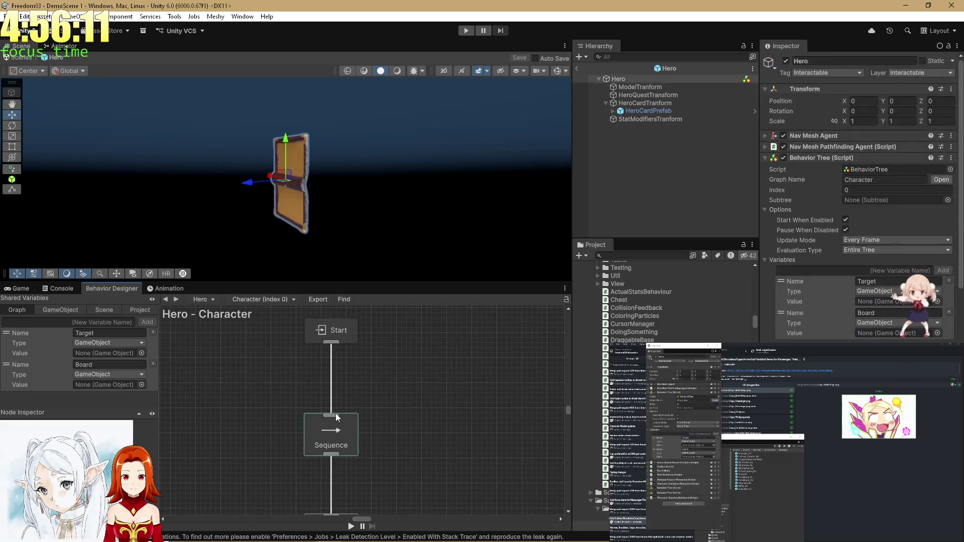
pyautogui.scroll(4, 401, 401)
pyautogui.moveTo(382, 410); pyautogui.dragTo(398, 386)
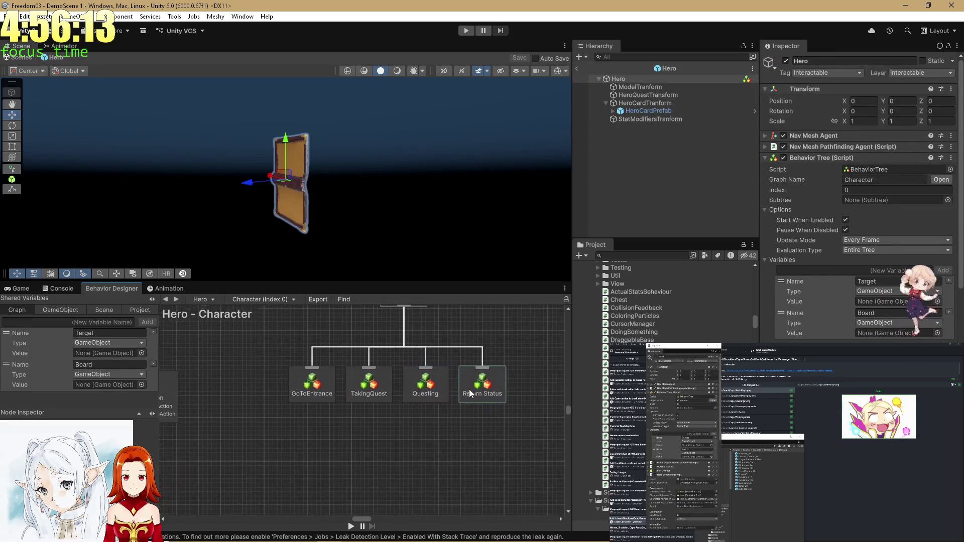
pyautogui.scroll(-4, 457, 371)
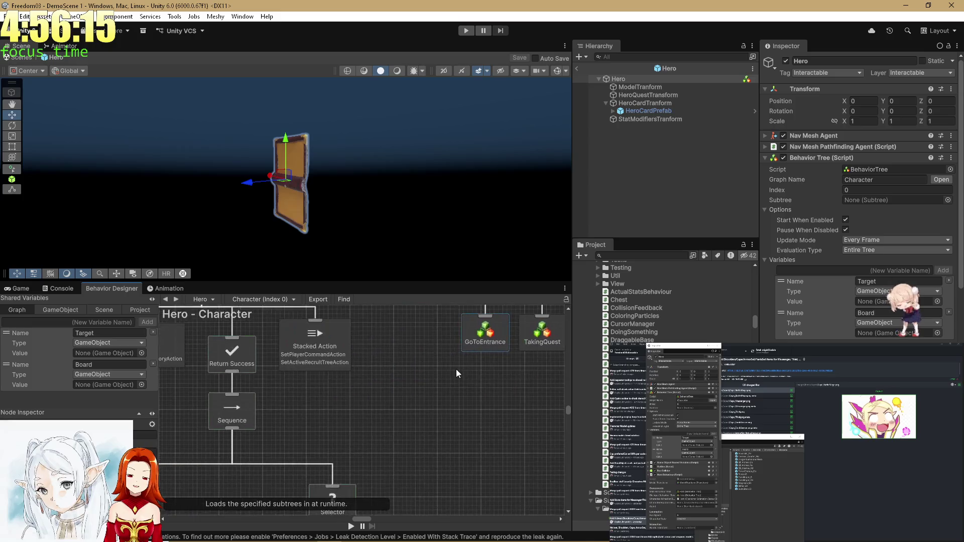
pyautogui.scroll(4, 404, 437)
pyautogui.moveTo(547, 346)
pyautogui.mouseDown()
pyautogui.moveTo(472, 351)
pyautogui.moveTo(407, 374)
pyautogui.moveTo(385, 419)
pyautogui.moveTo(351, 450)
pyautogui.moveTo(474, 371)
pyautogui.moveTo(503, 332)
pyautogui.mouseUp()
pyautogui.click(396, 376)
pyautogui.moveTo(397, 376); pyautogui.dragTo(401, 382)
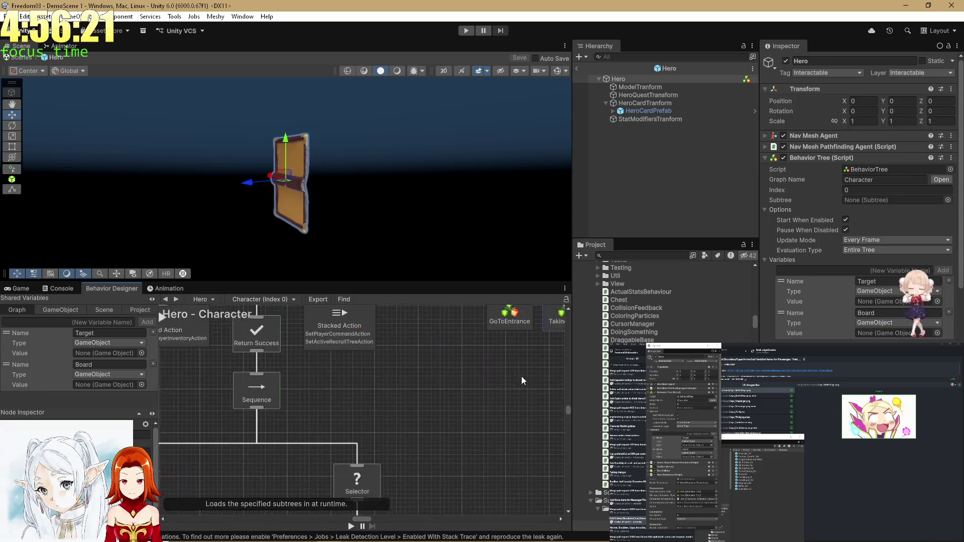
pyautogui.scroll(-3, 472, 397)
pyautogui.moveTo(494, 425); pyautogui.dragTo(471, 398)
pyautogui.scroll(7, 472, 398)
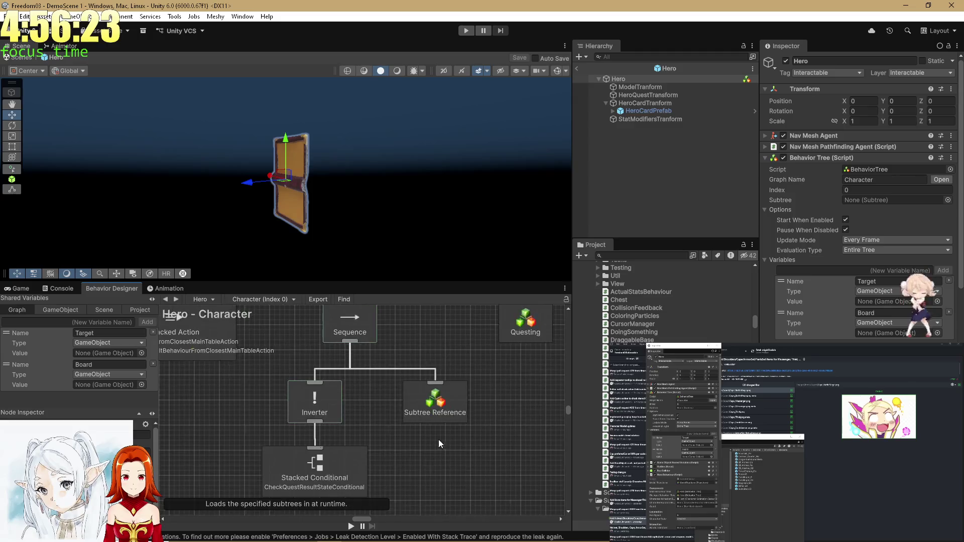
pyautogui.moveTo(518, 319)
pyautogui.mouseDown()
pyautogui.moveTo(482, 379)
pyautogui.moveTo(417, 441)
pyautogui.moveTo(384, 362)
pyautogui.moveTo(364, 411)
pyautogui.mouseUp()
pyautogui.click(405, 381)
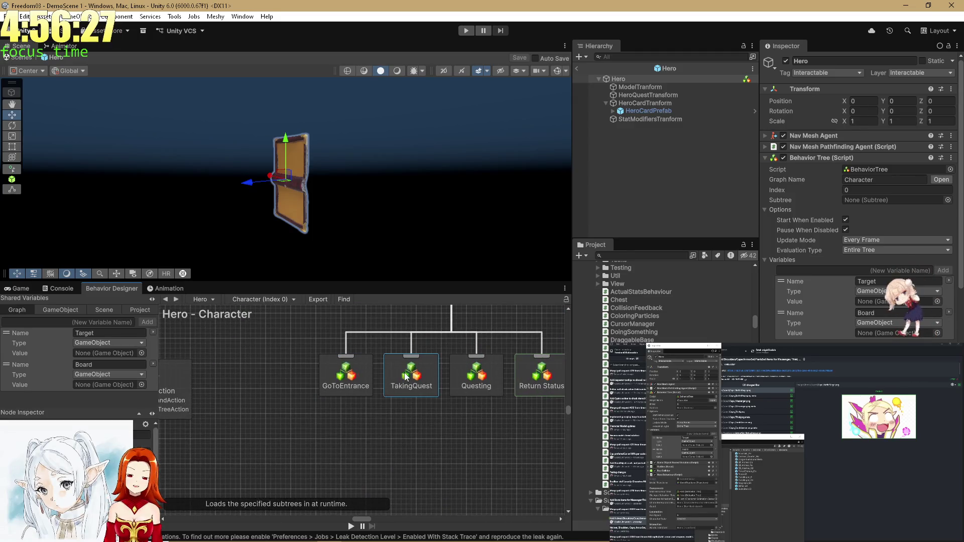
pyautogui.click(486, 380)
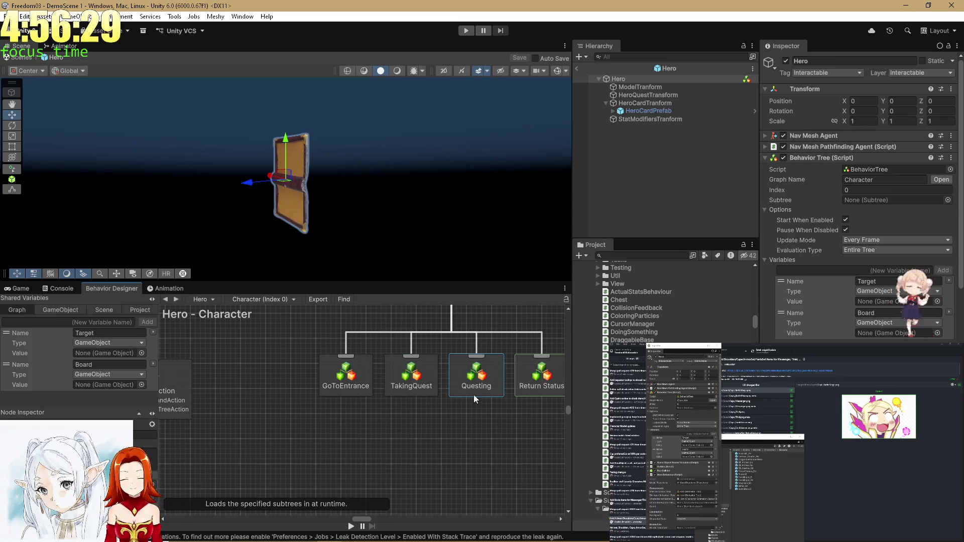
pyautogui.moveTo(472, 410)
pyautogui.mouseDown()
pyautogui.moveTo(444, 436)
pyautogui.moveTo(398, 449)
pyautogui.mouseUp()
# - Open the Questing subtree and browse into its referenced QuestCompletion subtree
pyautogui.doubleClick(415, 408)
pyautogui.scroll(-3, 405, 404)
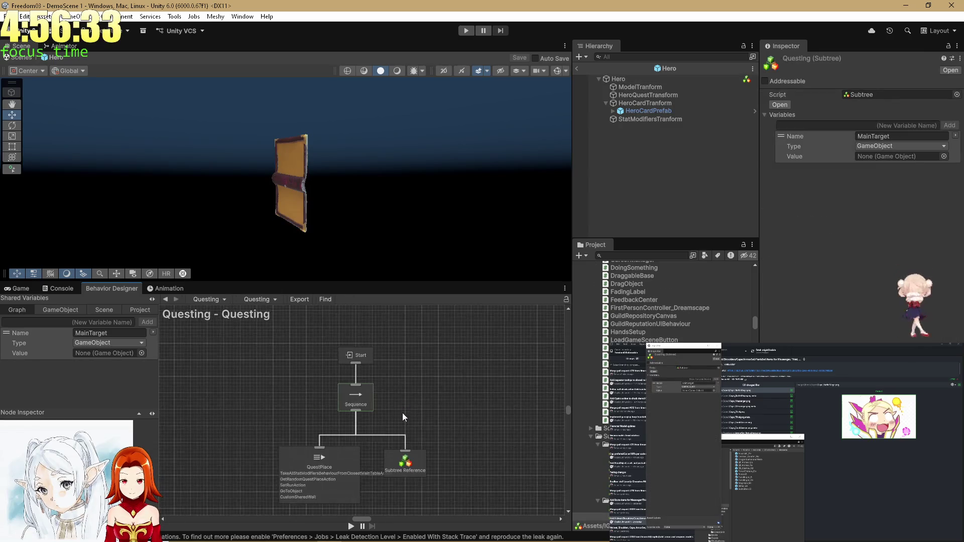
pyautogui.moveTo(402, 408); pyautogui.dragTo(420, 343)
pyautogui.scroll(5, 382, 404)
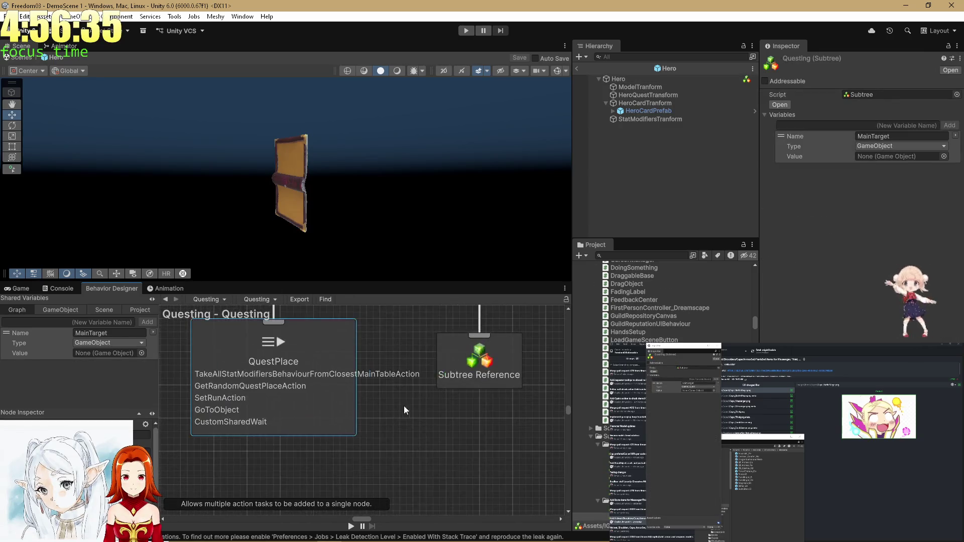
pyautogui.click(450, 392)
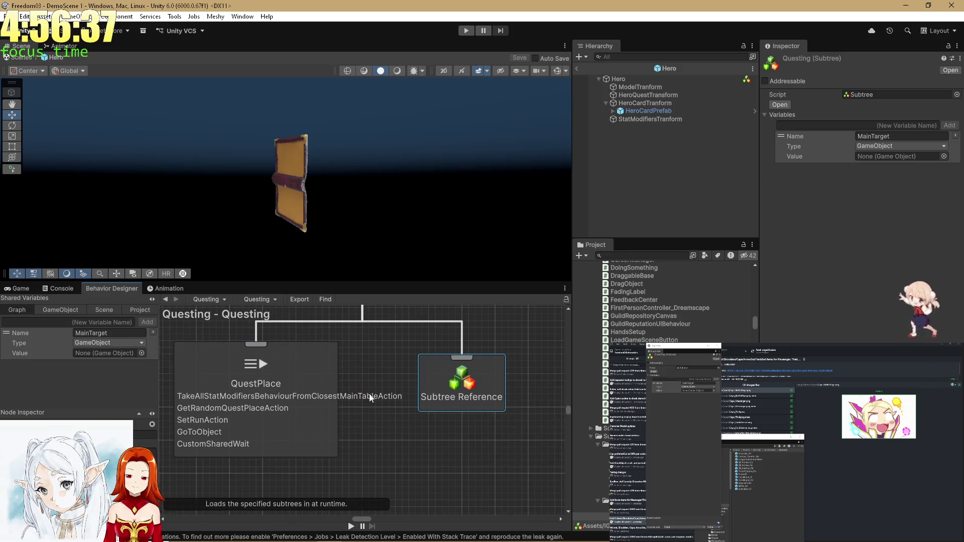
pyautogui.click(322, 394)
pyautogui.moveTo(348, 389)
pyautogui.mouseDown()
pyautogui.moveTo(402, 400)
pyautogui.moveTo(453, 390)
pyautogui.moveTo(384, 420)
pyautogui.mouseUp()
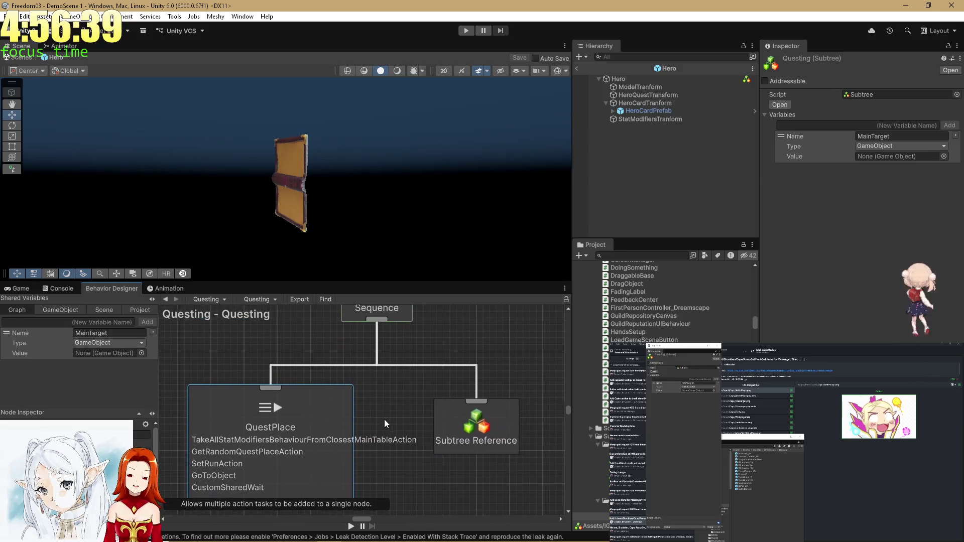
pyautogui.click(497, 415)
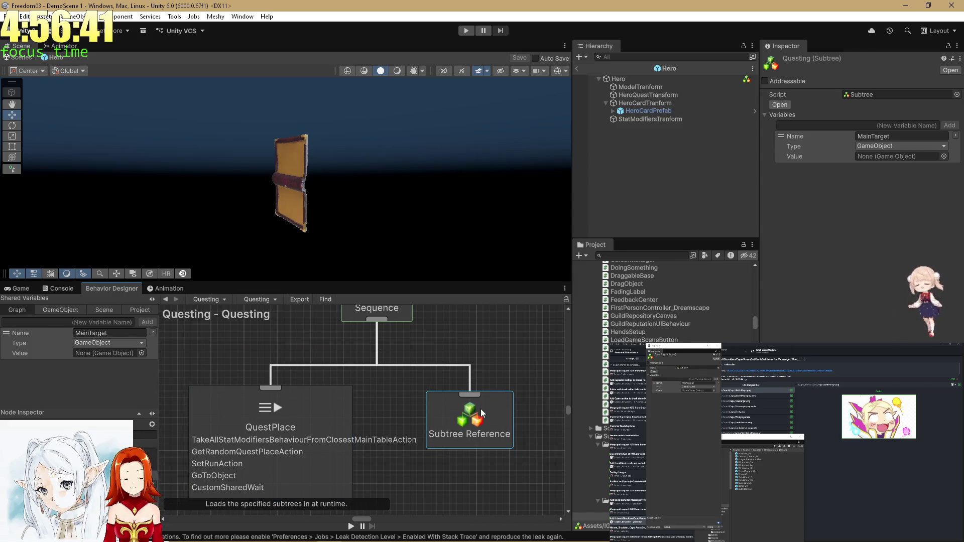
pyautogui.doubleClick(482, 408)
pyautogui.moveTo(439, 383); pyautogui.dragTo(407, 374)
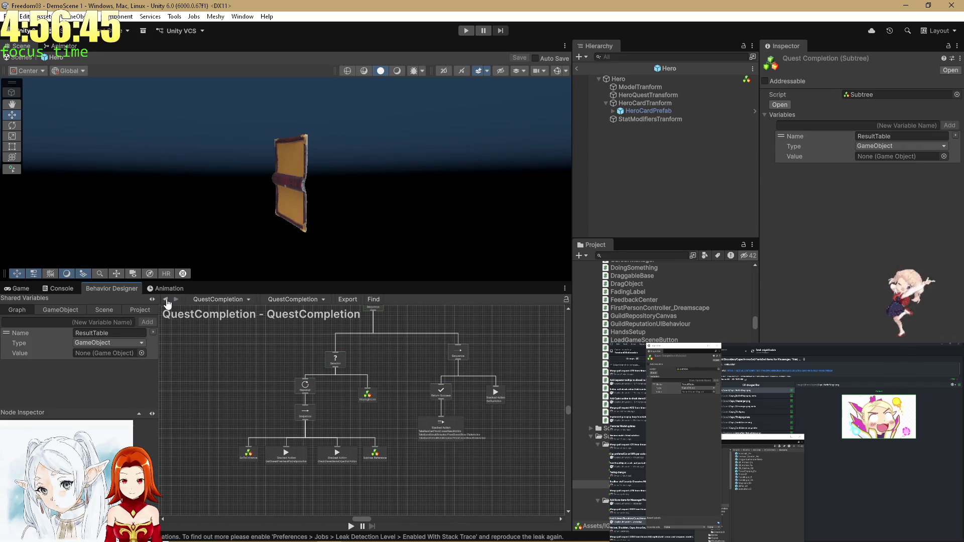
# - Return to the Questing graph and delete GetRandomQuestPlaceAction from the QuestPlace node
pyautogui.click(165, 299)
pyautogui.scroll(-5, 393, 360)
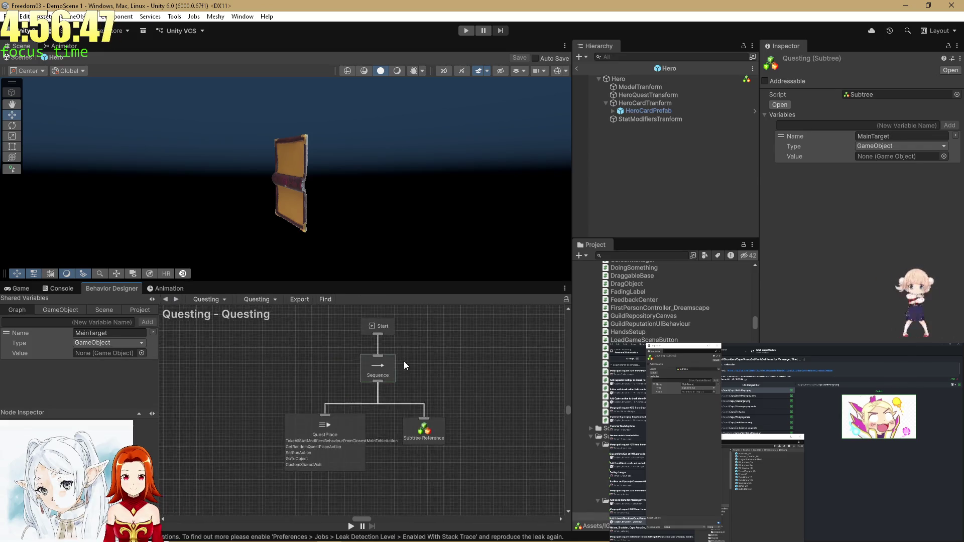
pyautogui.click(166, 299)
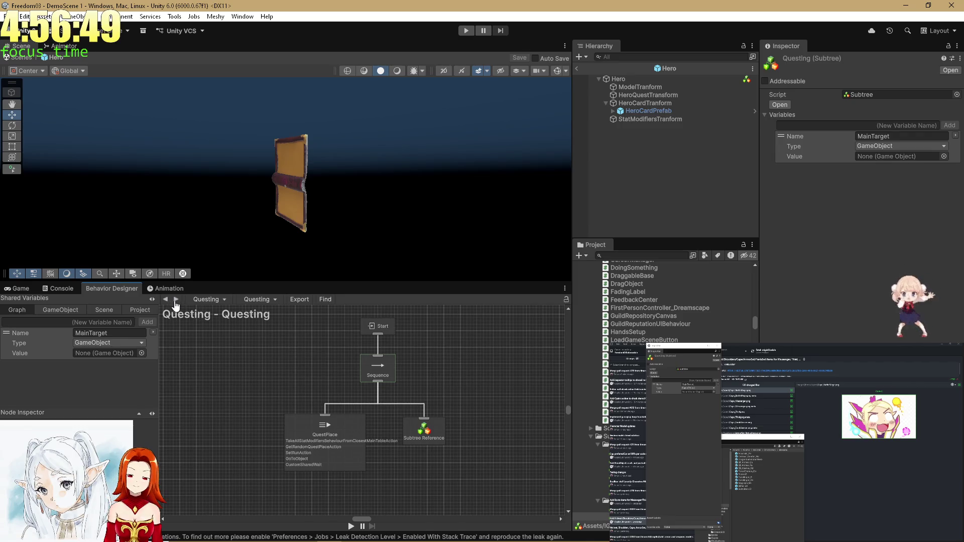
pyautogui.click(176, 299)
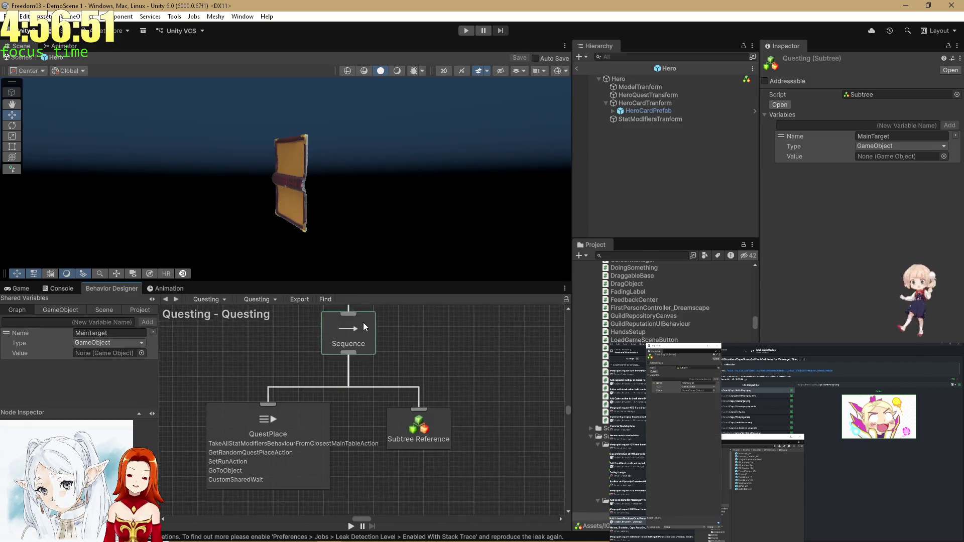
pyautogui.click(239, 436)
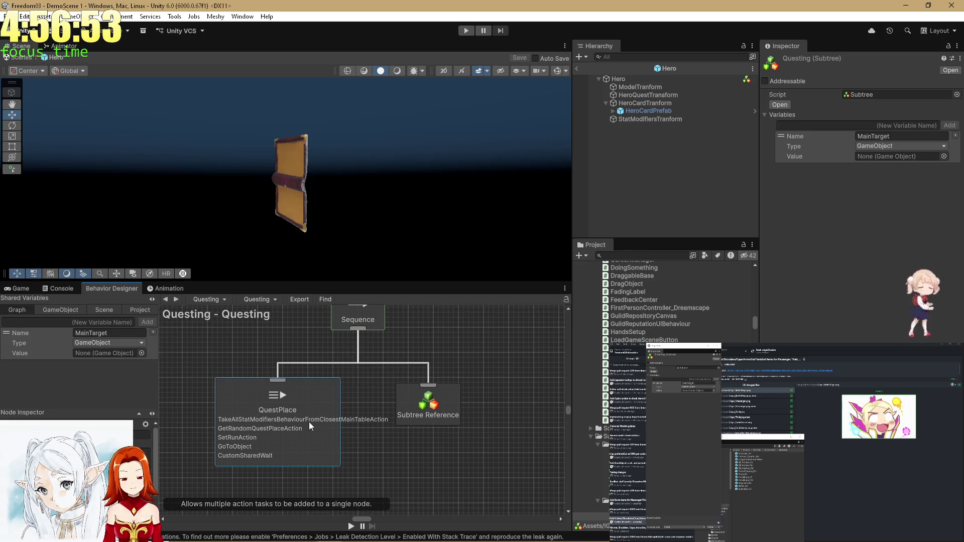
pyautogui.scroll(-3, 355, 408)
pyautogui.scroll(5, 355, 408)
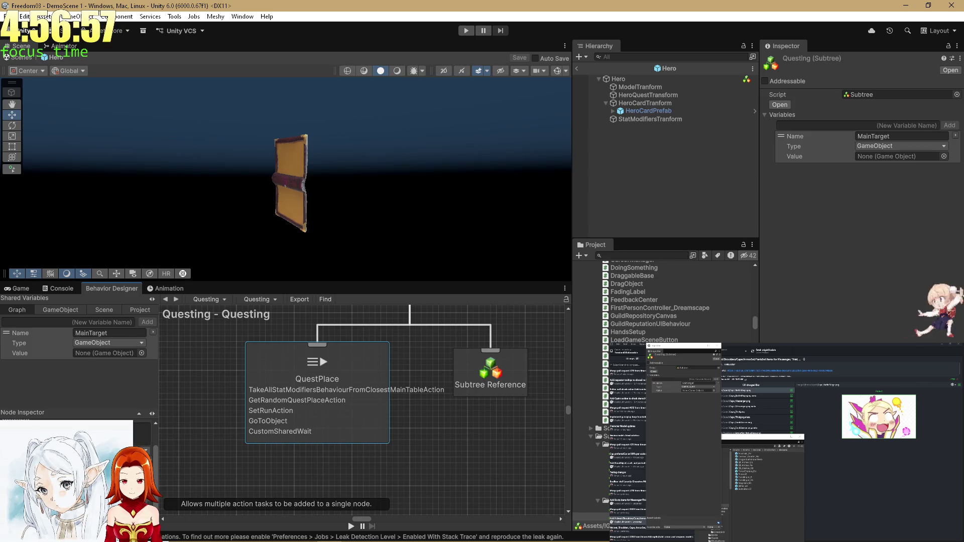
pyautogui.click(149, 452)
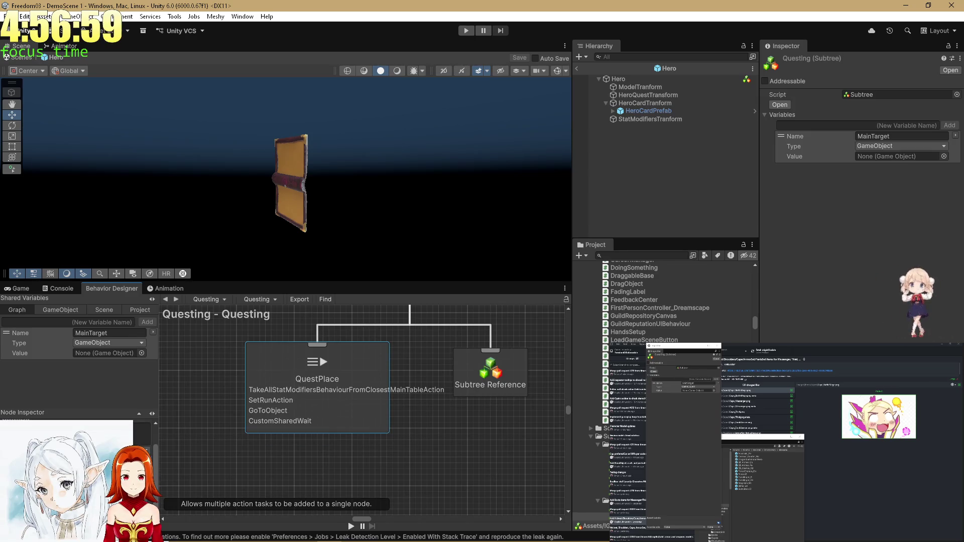
# - Add GetRandomEndingPointAction to QuestPlace, right after TakeAllStatModifiersBehaviourFromClosestMainTableAction
pyautogui.click(123, 484)
pyautogui.write('GetRA')
pyautogui.write('E')
pyautogui.press('Return')
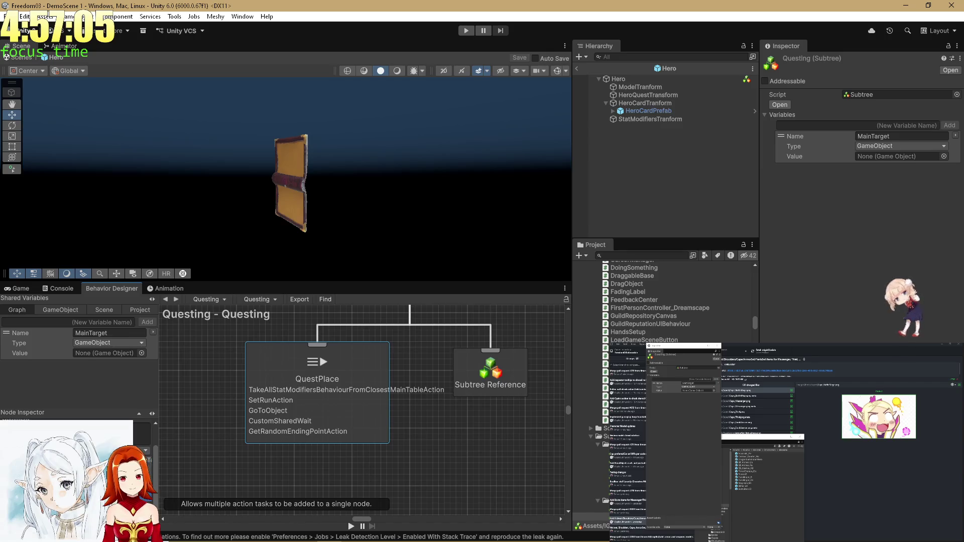
pyautogui.moveTo(8, 495); pyautogui.dragTo(7, 465)
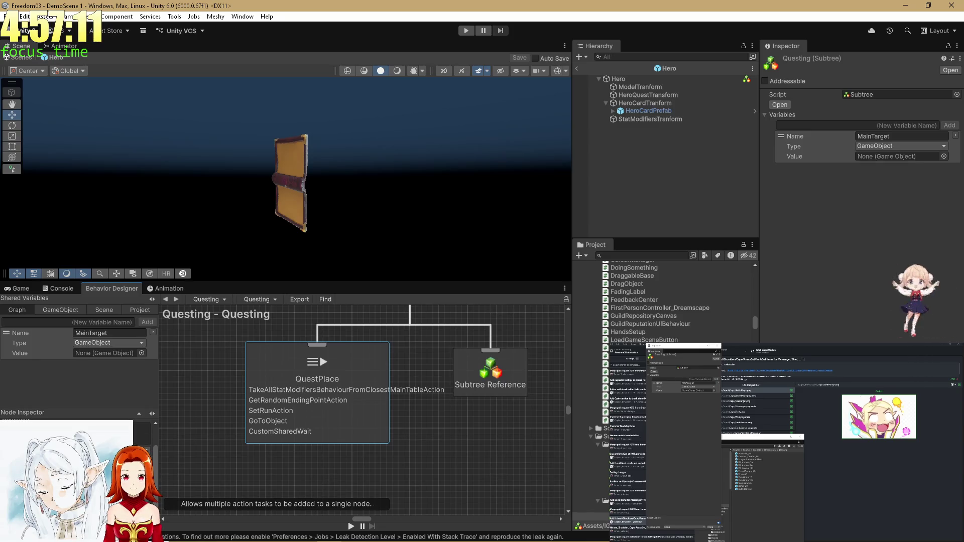
# - Reposition the QuestPlace node further left on the Questing canvas
pyautogui.moveTo(432, 448); pyautogui.dragTo(400, 457)
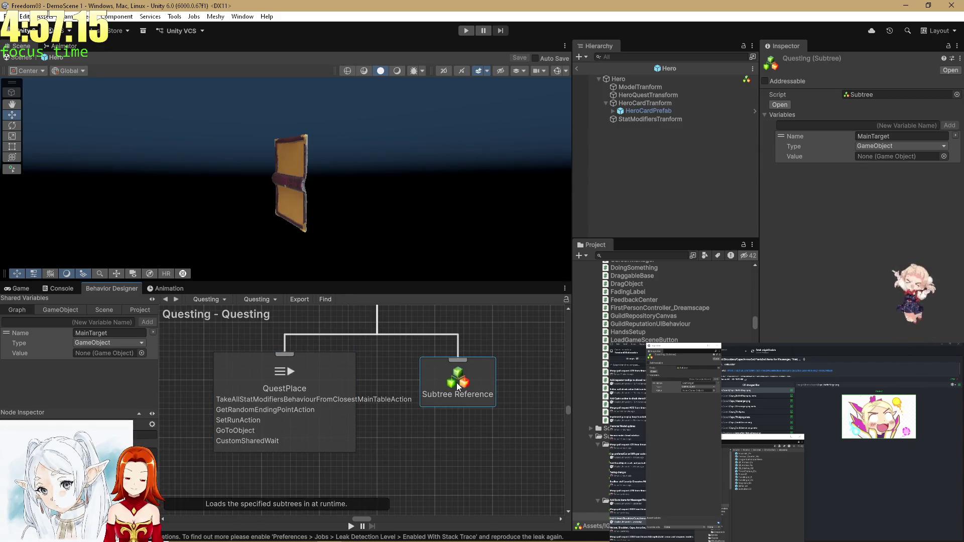
pyautogui.moveTo(326, 400); pyautogui.dragTo(241, 400)
pyautogui.moveTo(357, 386); pyautogui.dragTo(399, 383)
pyautogui.click(240, 430)
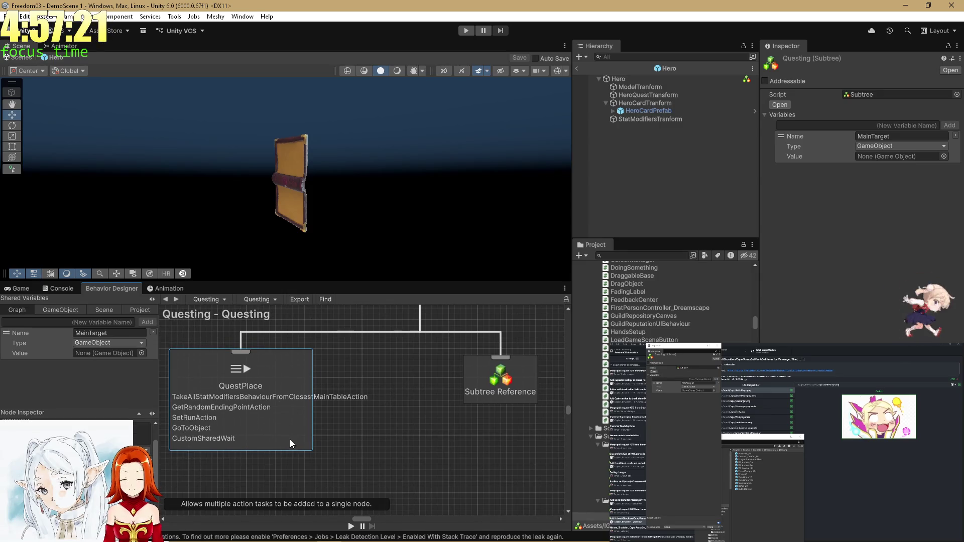
pyautogui.click(365, 411)
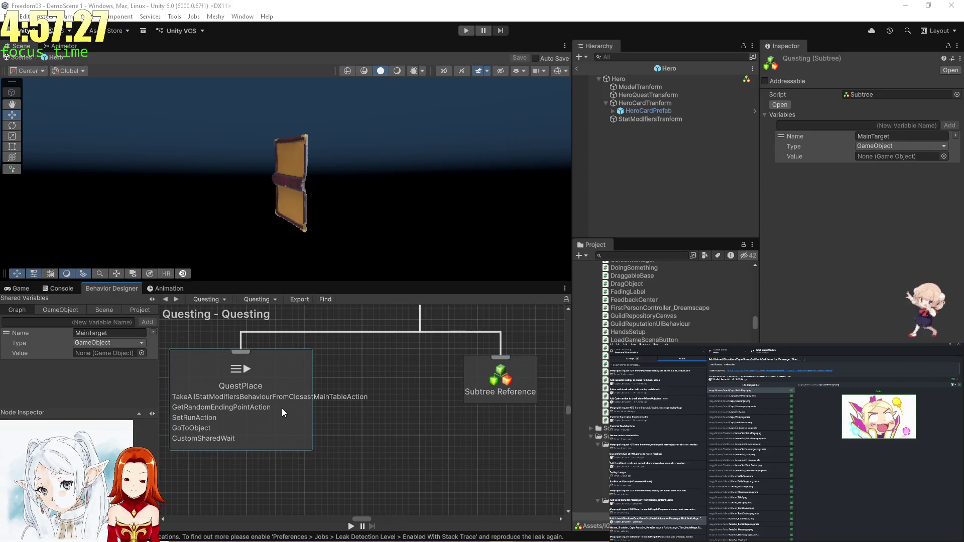
# - Reselect QuestPlace, then switch from Unity to the GitHub pull request page in Chrome
pyautogui.click(300, 417)
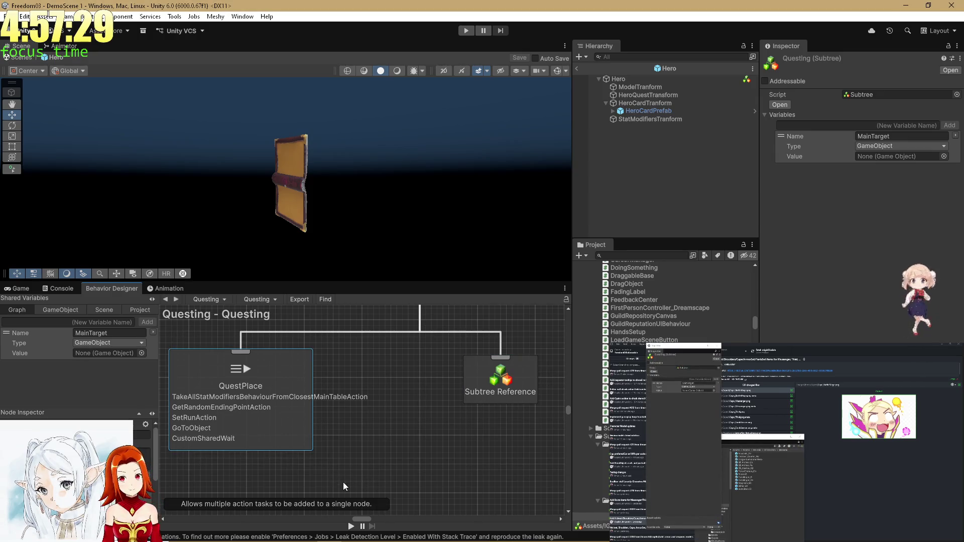
pyautogui.hotkey('alt', 'Tab')
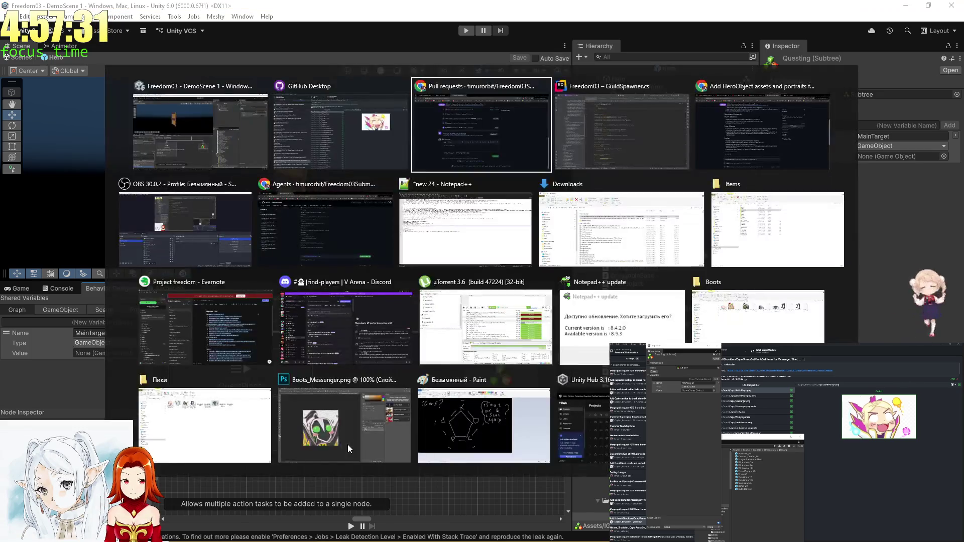
pyautogui.hotkey('alt', 'Tab')
pyautogui.hotkey('alt', 'Tab')
pyautogui.hotkey('alt', 'Tab')
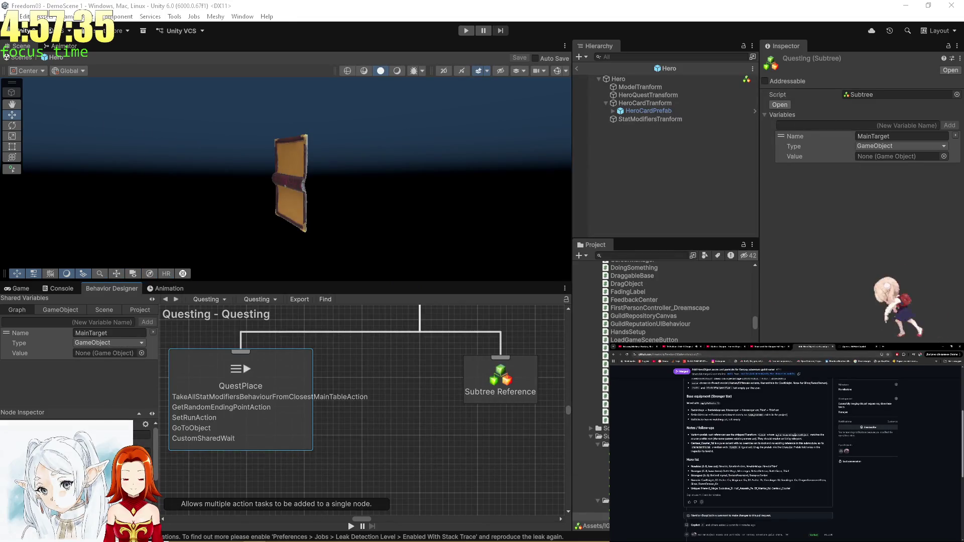
pyautogui.scroll(5, 785, 452)
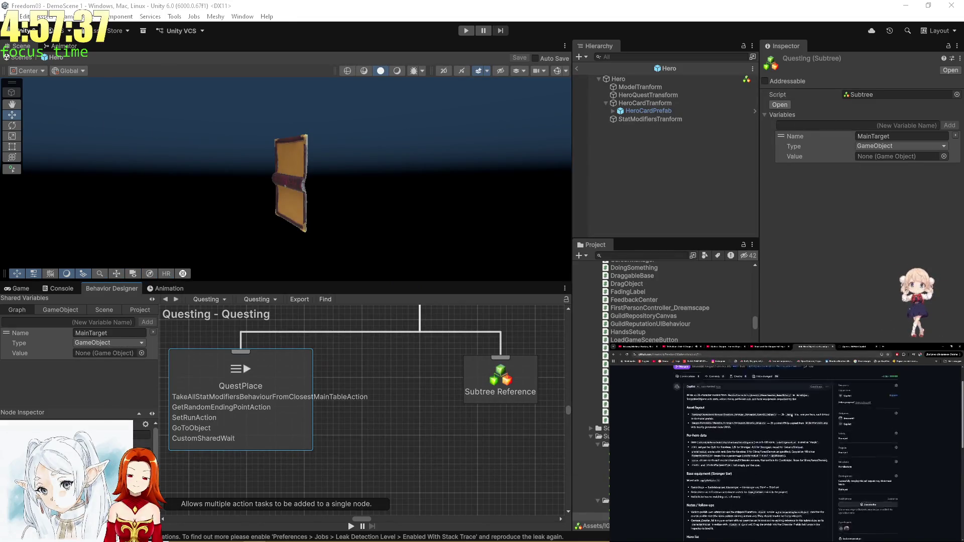
pyautogui.scroll(-3, 786, 452)
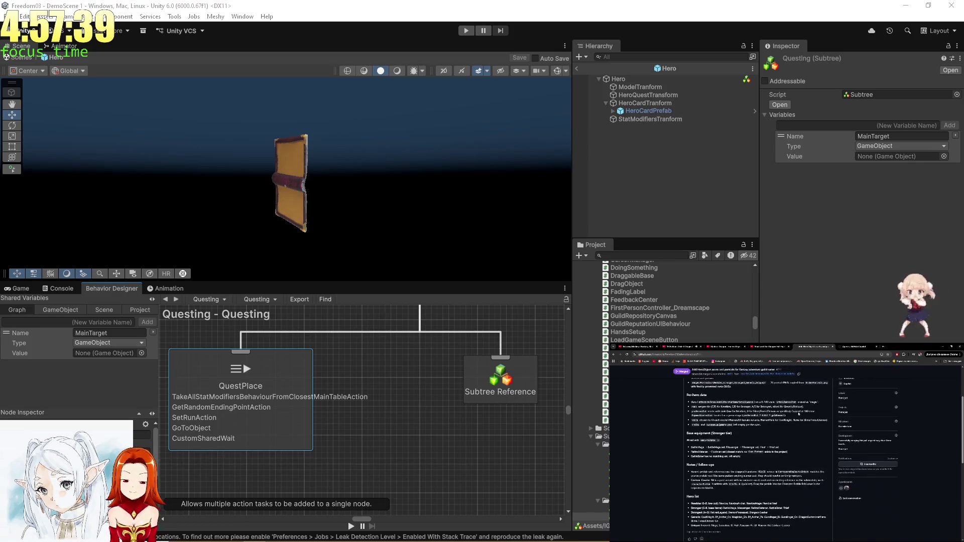
pyautogui.click(853, 347)
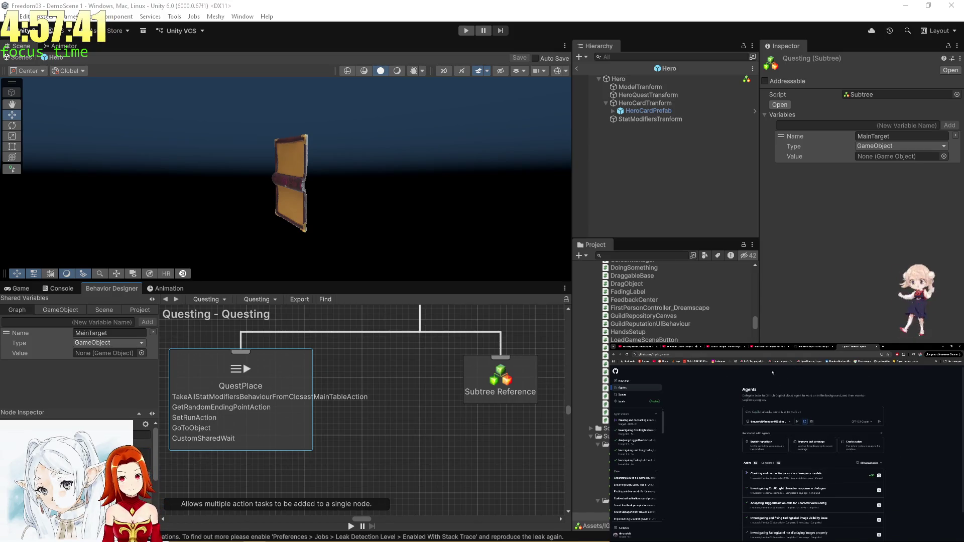
pyautogui.click(799, 347)
pyautogui.scroll(3, 728, 371)
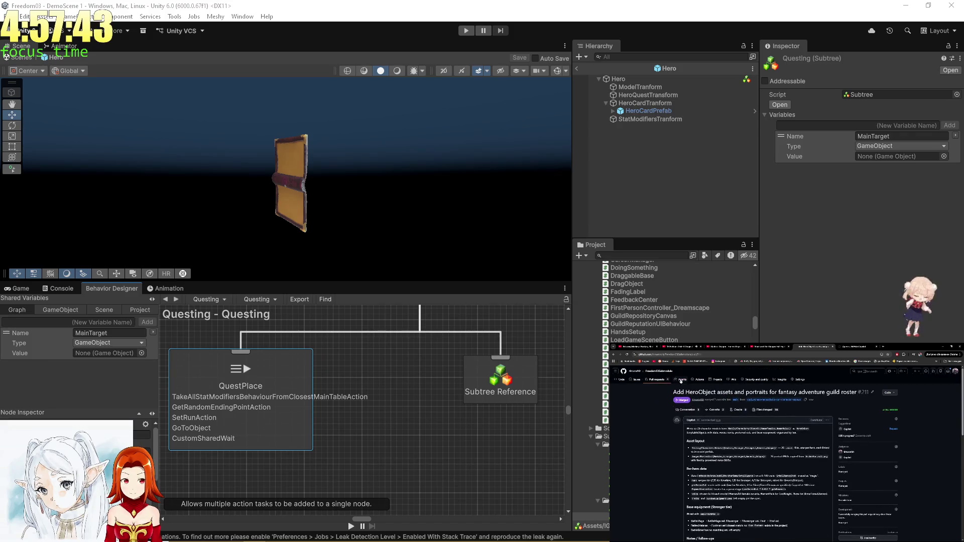
# - Check closed pull request #213, then open #212 'Implement daily gameplay loop'
pyautogui.click(663, 382)
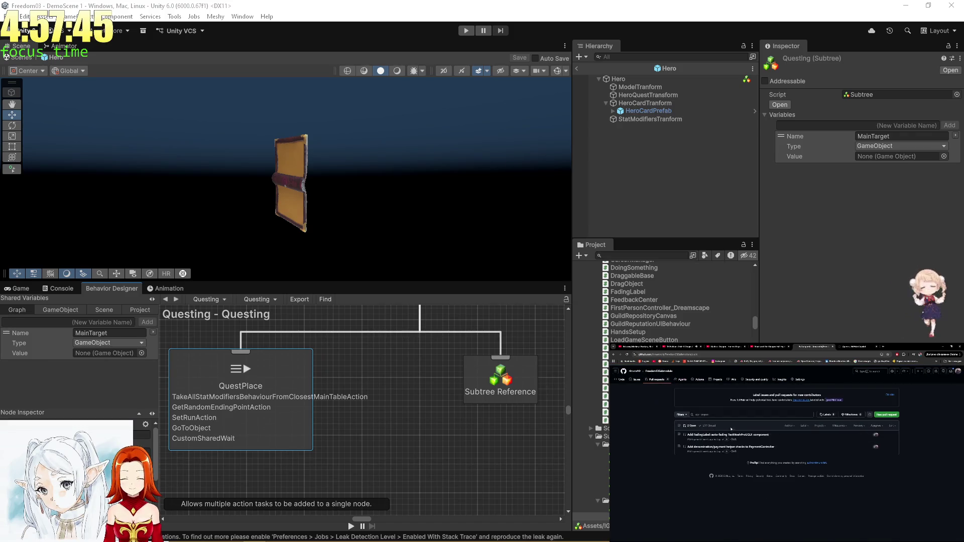
pyautogui.click(711, 427)
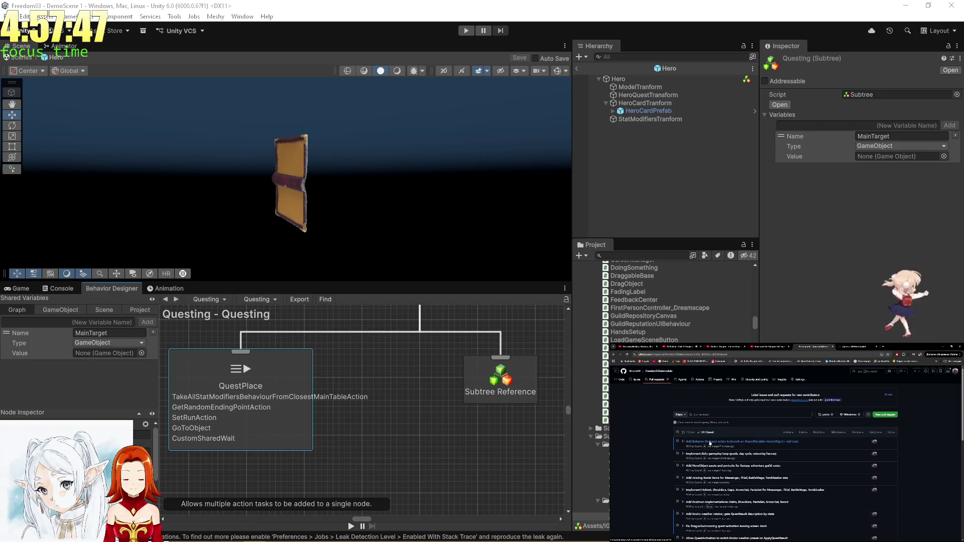
pyautogui.click(694, 458)
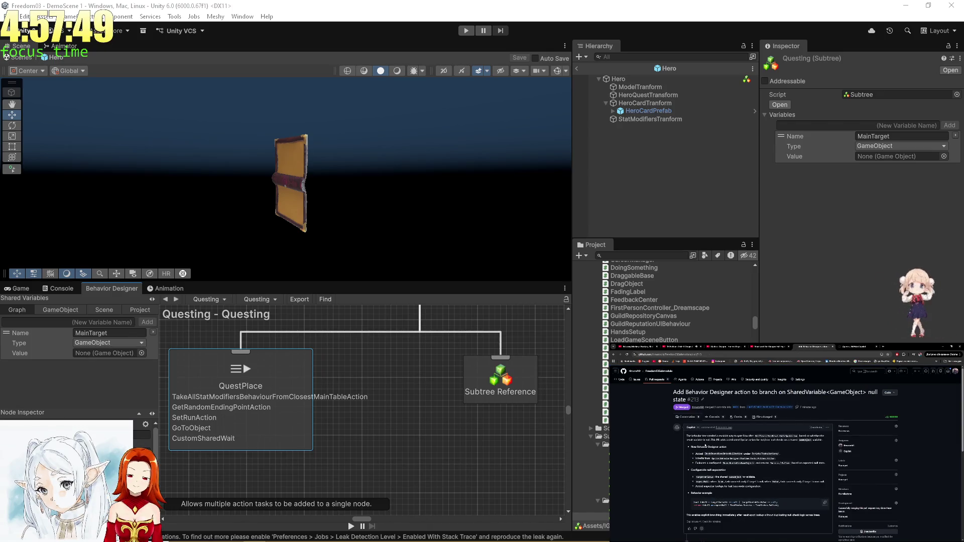
pyautogui.hotkey('alt', 'Left')
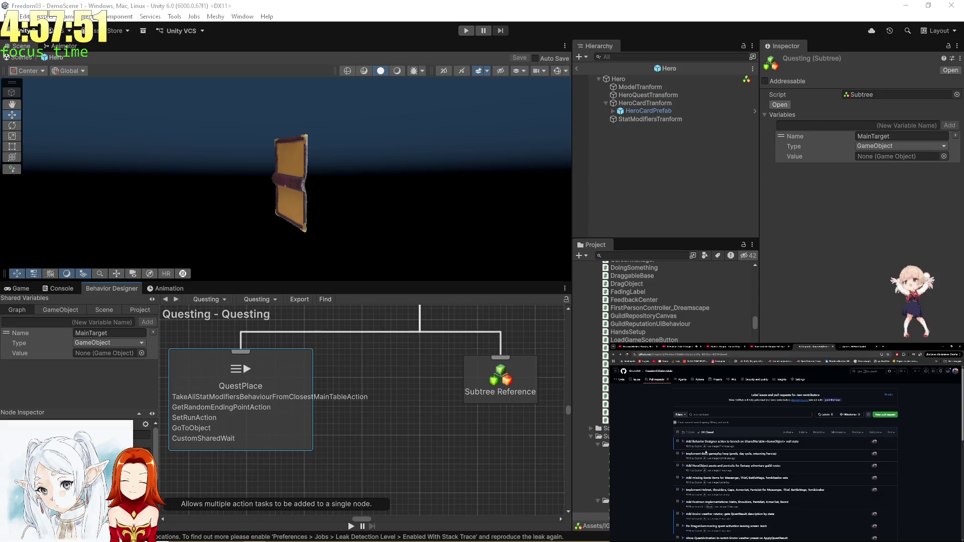
pyautogui.click(704, 456)
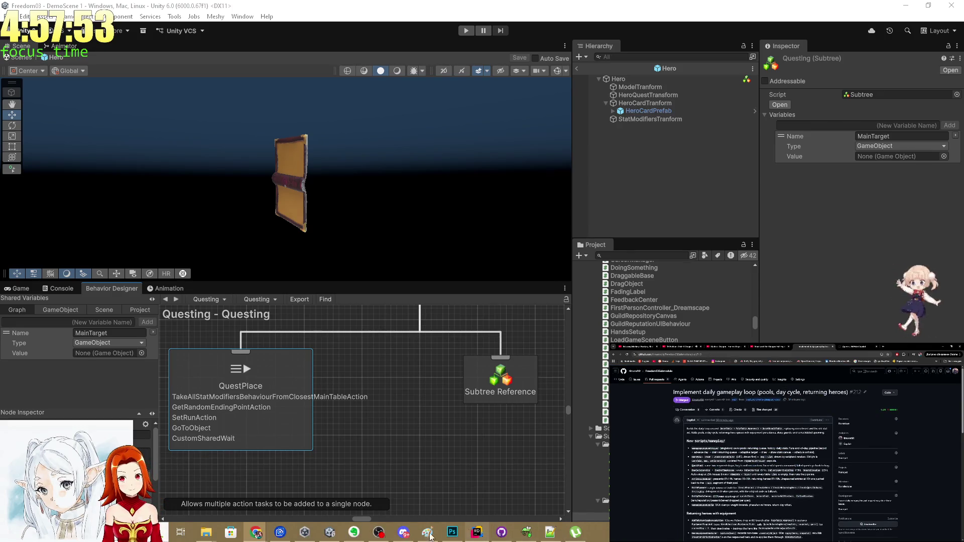
pyautogui.click(379, 532)
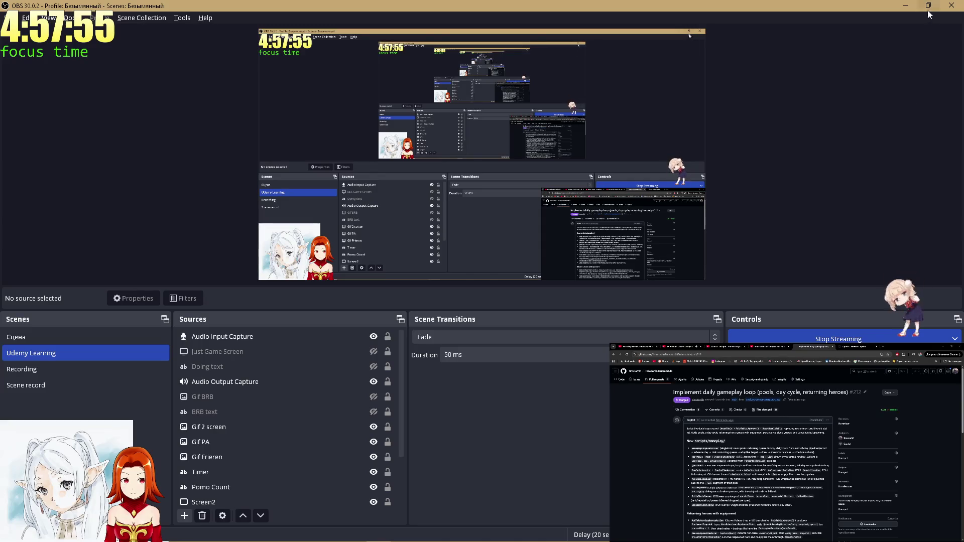
# - Minimize OBS Studio so Unity's Questing subtree graph shows again
pyautogui.click(906, 5)
pyautogui.scroll(-5, 787, 452)
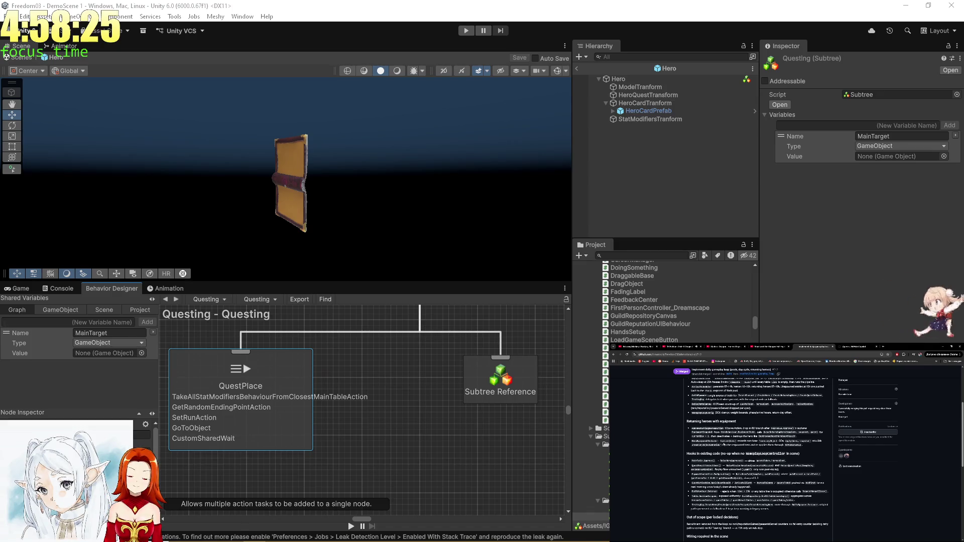
pyautogui.scroll(-2, 759, 442)
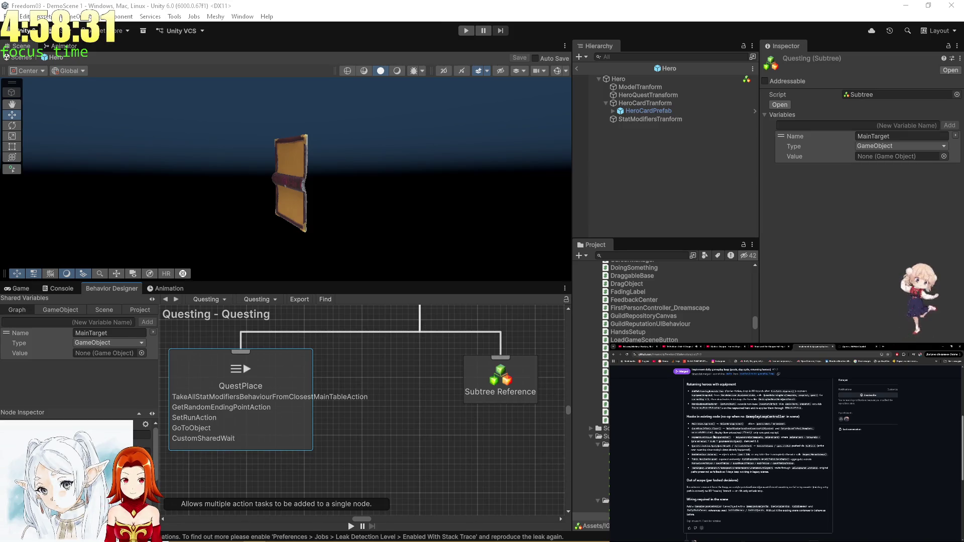
pyautogui.scroll(5, 718, 440)
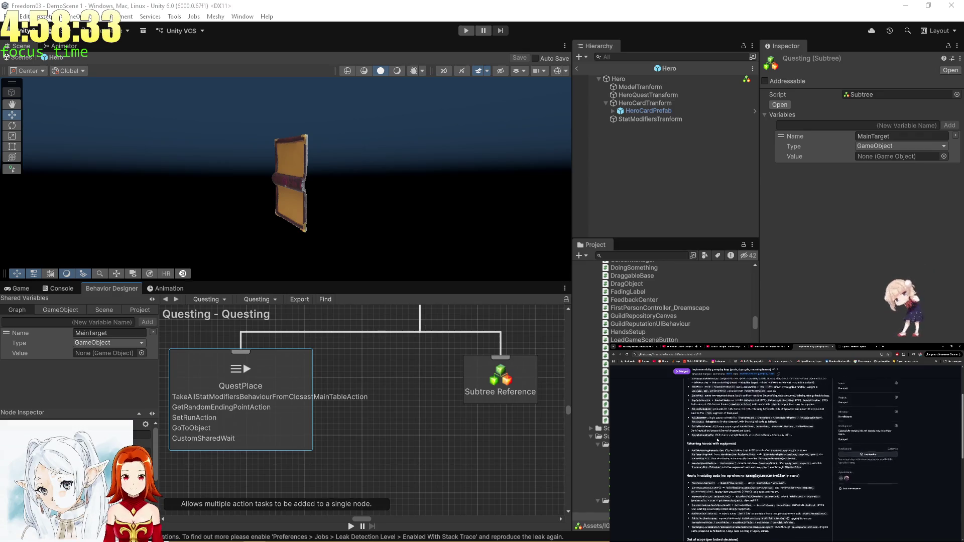
pyautogui.scroll(4, 718, 441)
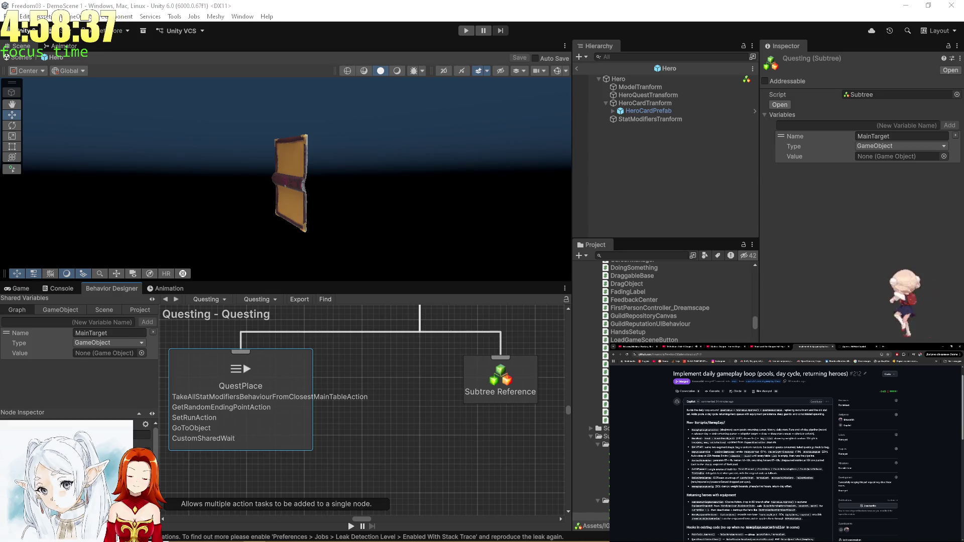
pyautogui.hotkey('alt', 'Tab')
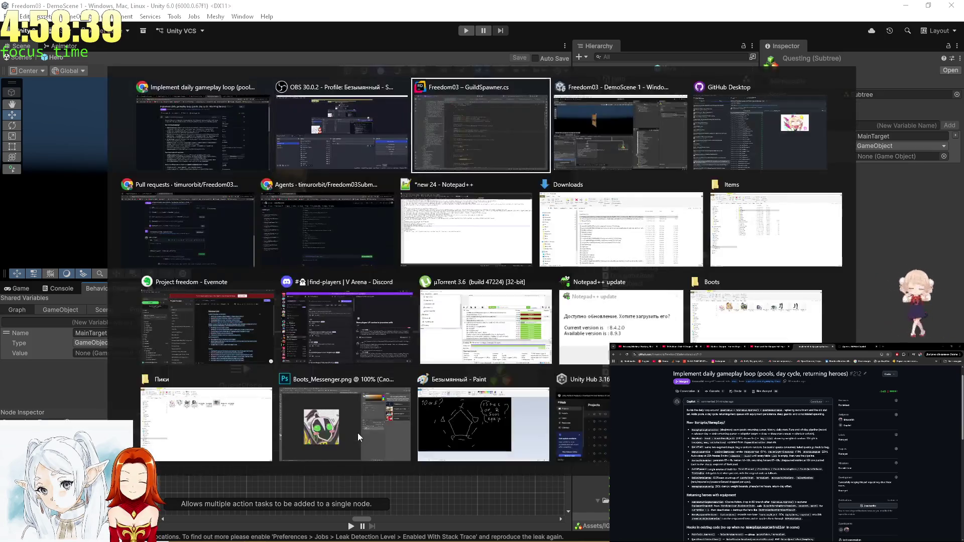
# - Find the 'Stat' script with Rider's file search, open it and read through its code
pyautogui.press('Escape')
pyautogui.hotkey('ctrl', 'shift', 'n')
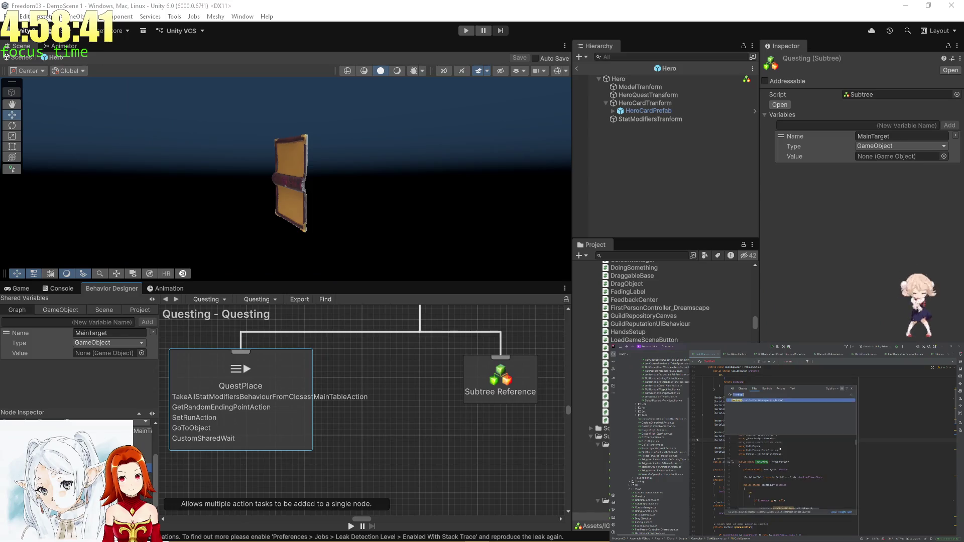
pyautogui.write('Stat')
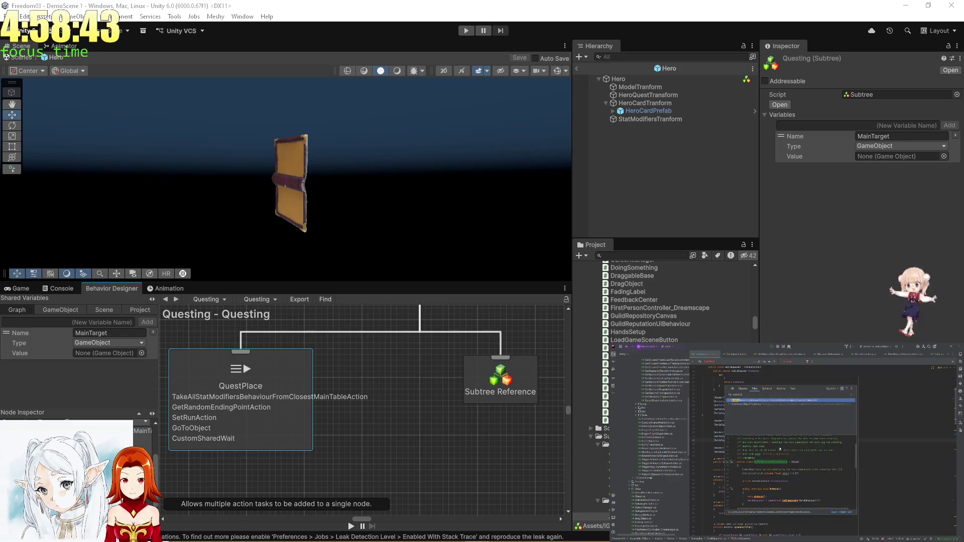
pyautogui.press('Return')
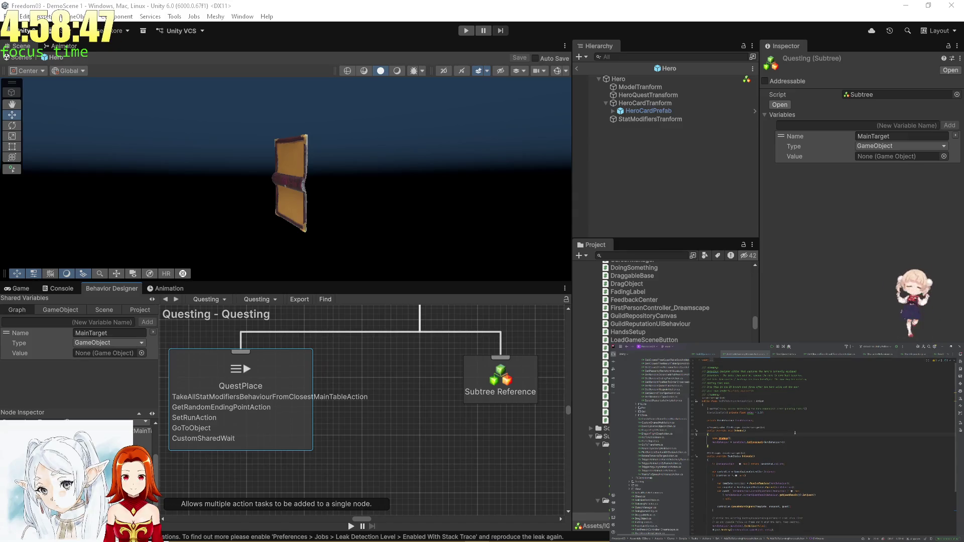
pyautogui.click(805, 421)
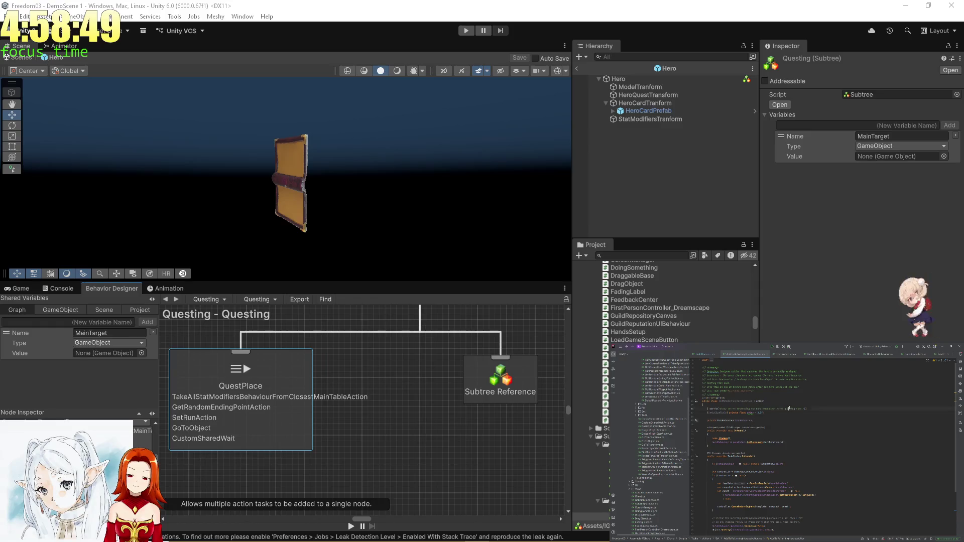
pyautogui.scroll(-5, 805, 426)
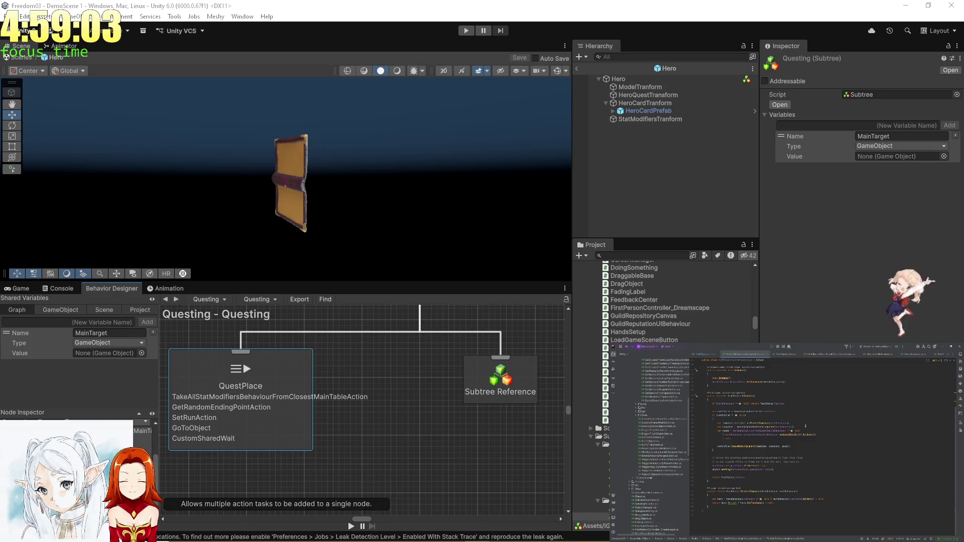
pyautogui.scroll(3, 805, 426)
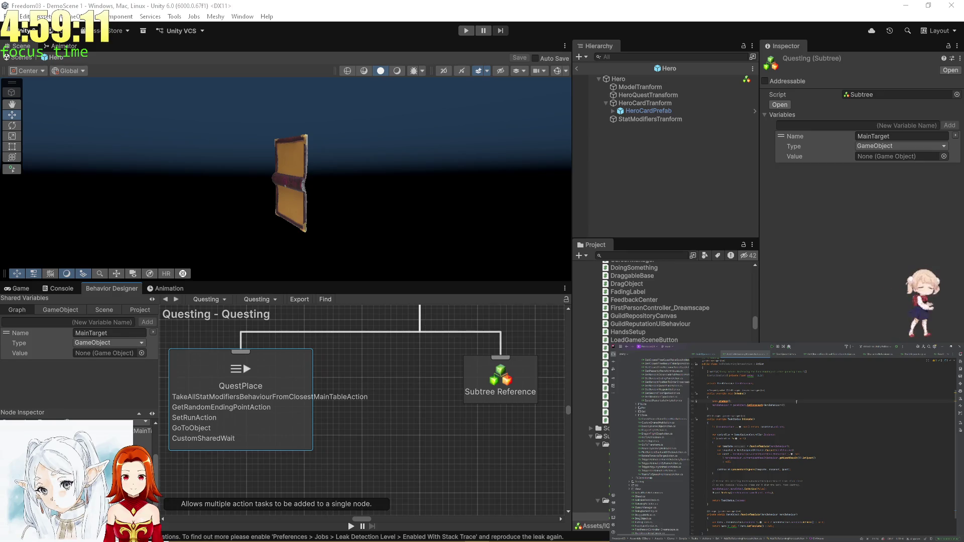
pyautogui.scroll(1, 809, 429)
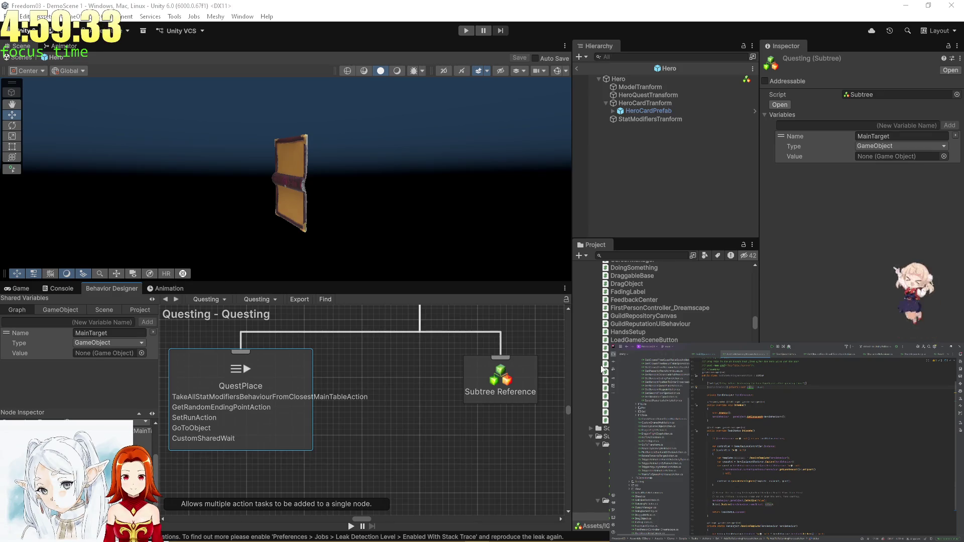
pyautogui.hotkey('alt', 'Tab')
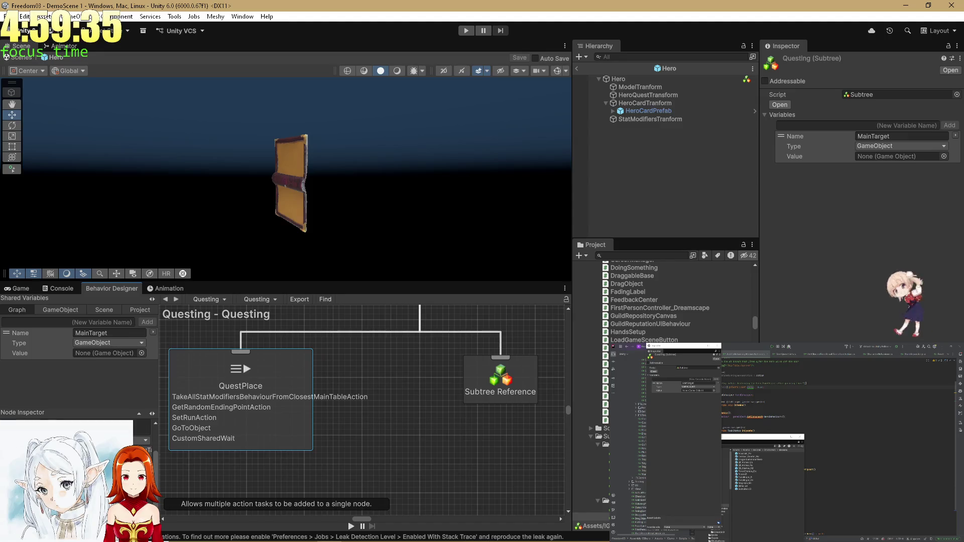
# - Add AddToReturningHeroesAction to QuestPlace, placed between GoToObject and CustomSharedWait
pyautogui.press('space')
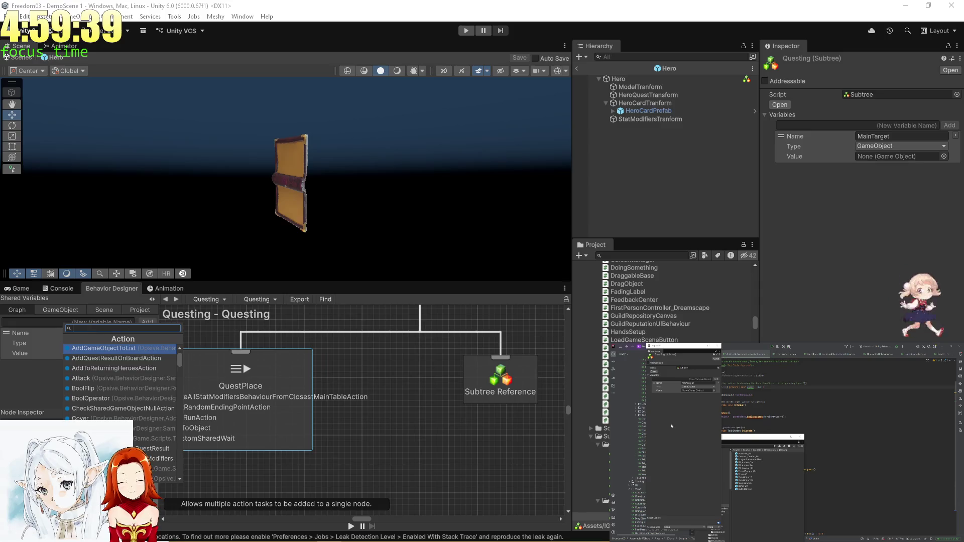
pyautogui.write('AddT')
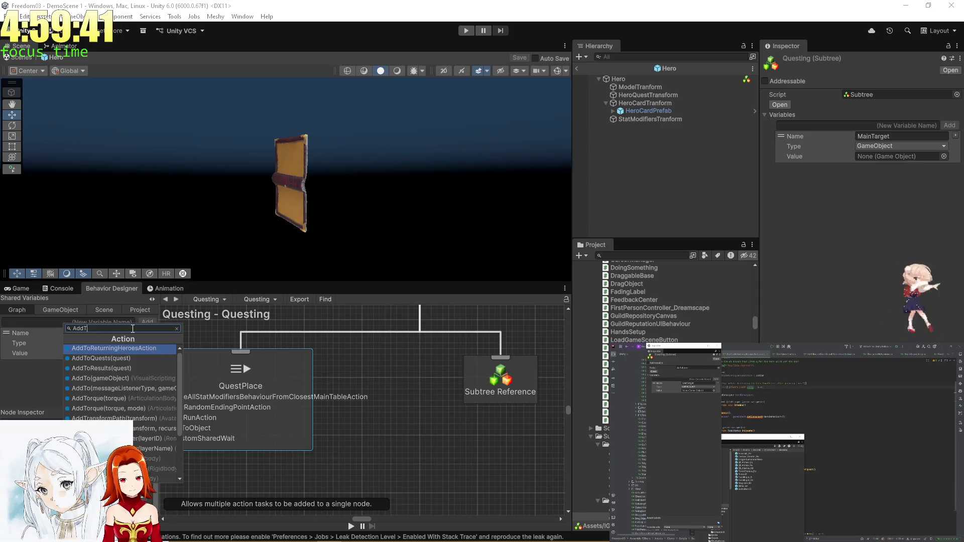
pyautogui.write('oRet')
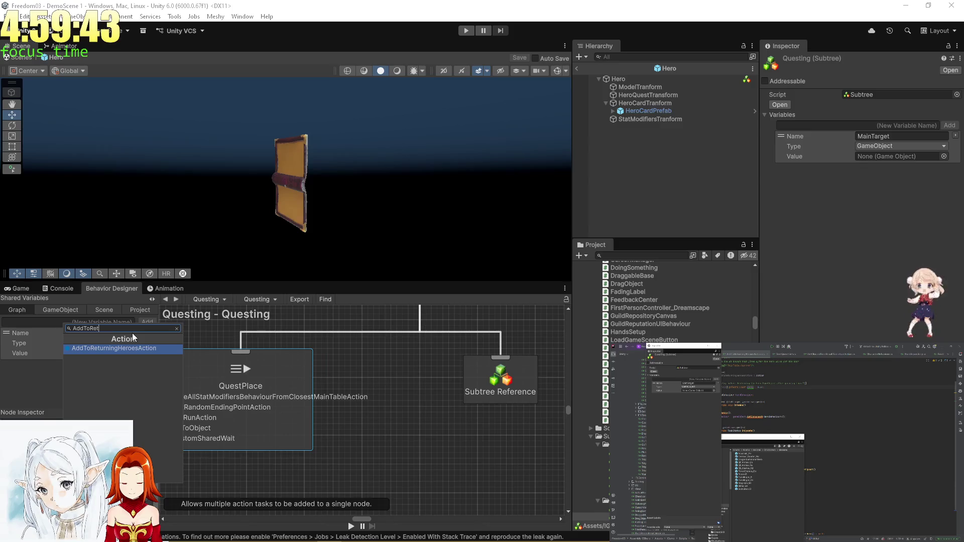
pyautogui.click(116, 348)
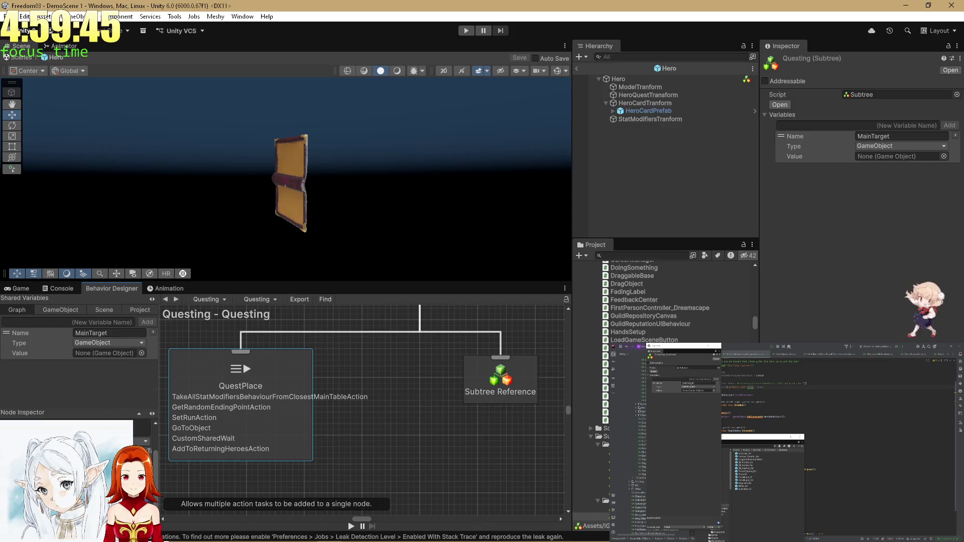
pyautogui.moveTo(75, 502); pyautogui.dragTo(75, 489)
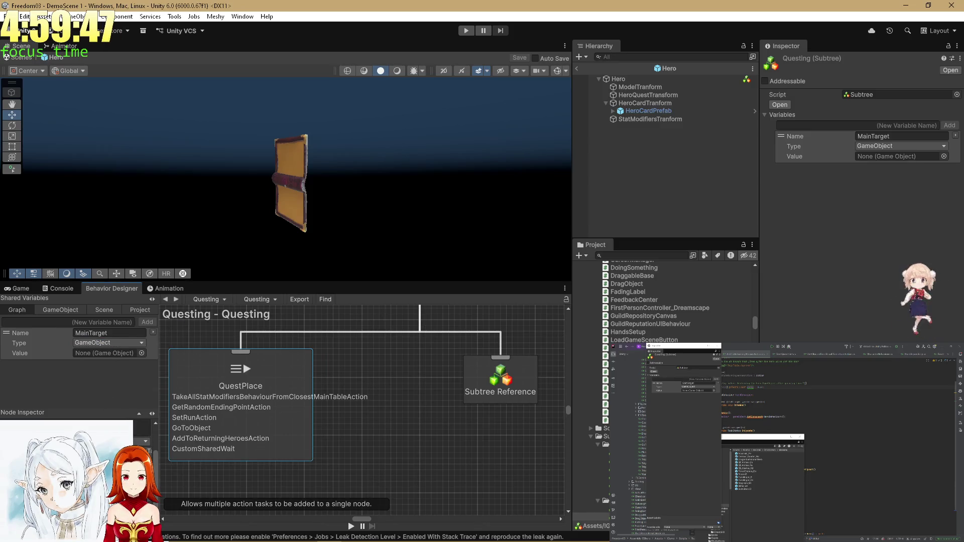
pyautogui.click(377, 434)
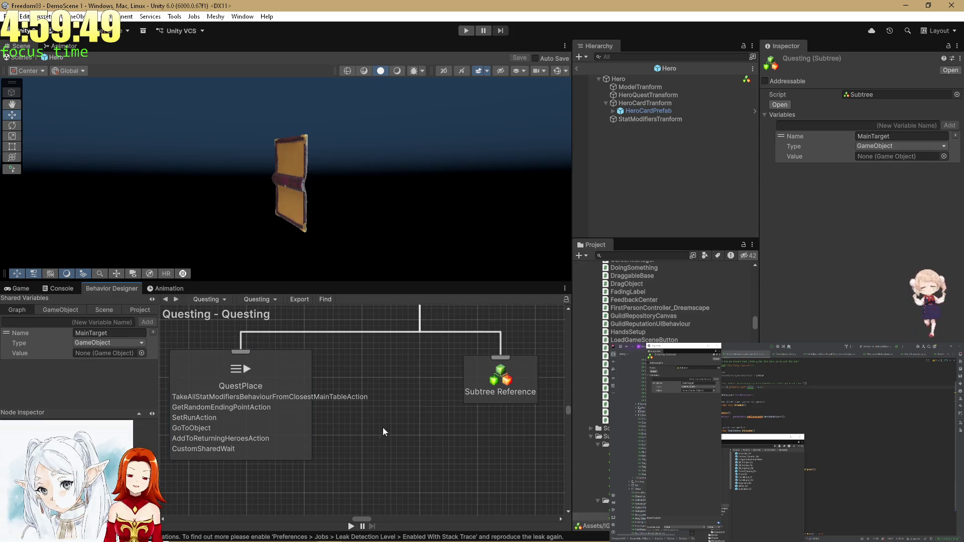
# - Read the Subtree Reference and QuestPlace node descriptions in the Questing graph
pyautogui.click(501, 382)
pyautogui.scroll(-3, 352, 432)
pyautogui.click(270, 429)
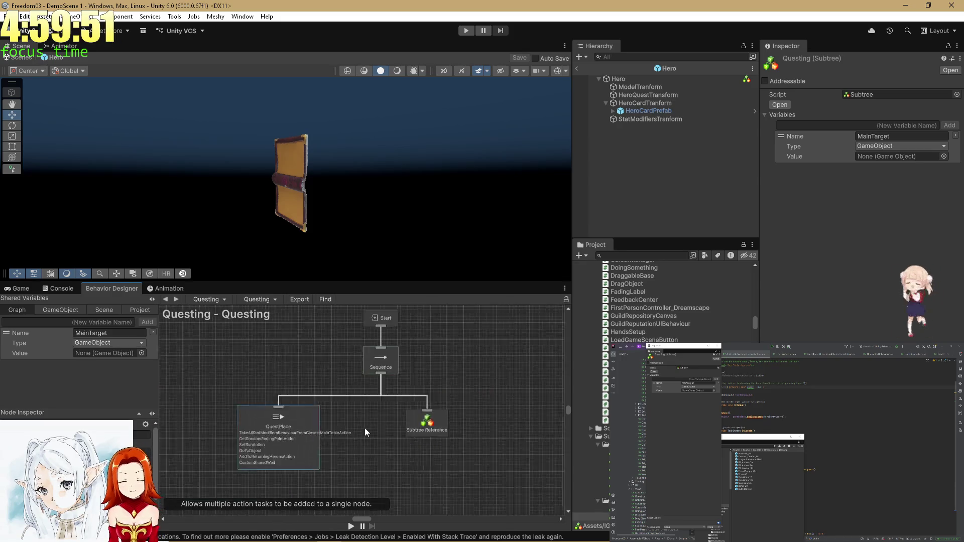
pyautogui.scroll(-2, 364, 428)
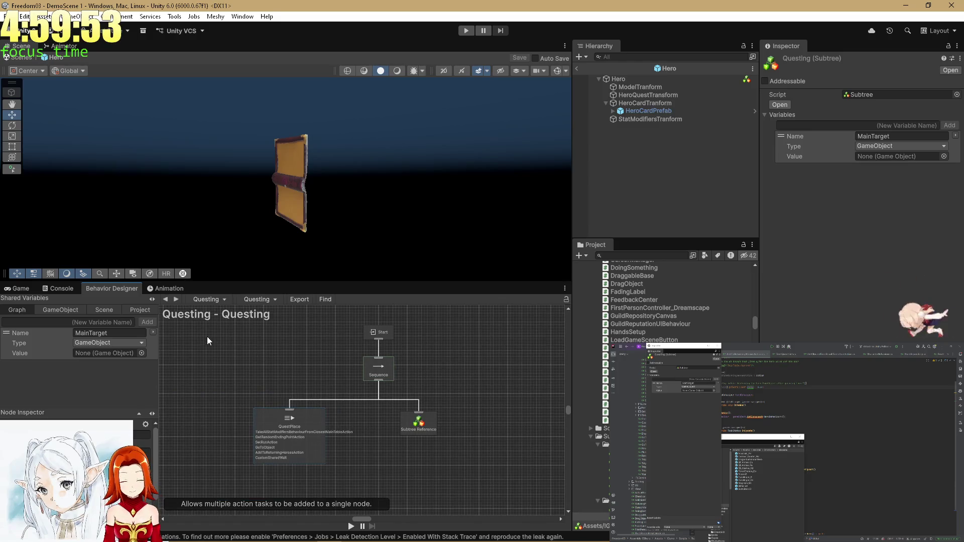
pyautogui.moveTo(447, 339); pyautogui.dragTo(442, 345)
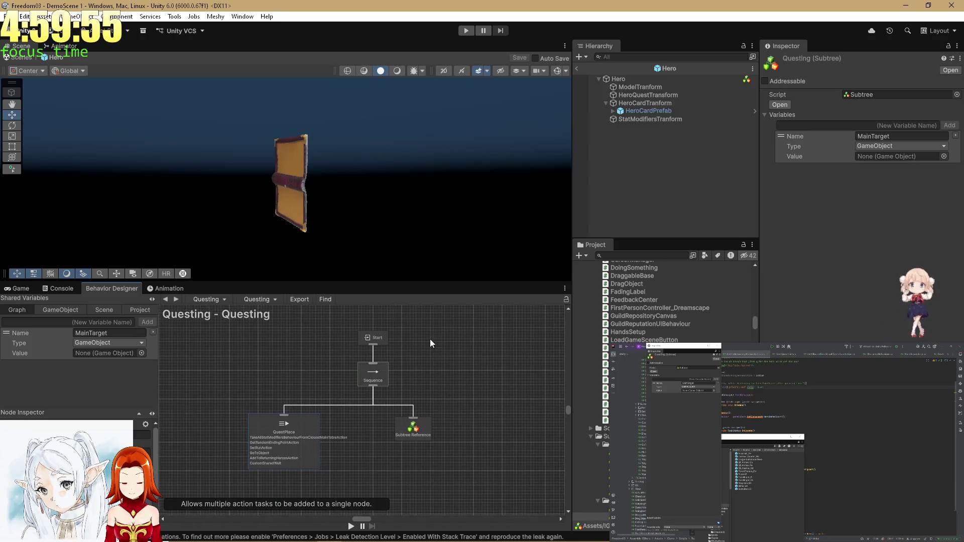
pyautogui.hotkey('alt', 'Tab')
# - Open the Hero's Character tree and select its top nodes and Sequence node
pyautogui.click(165, 299)
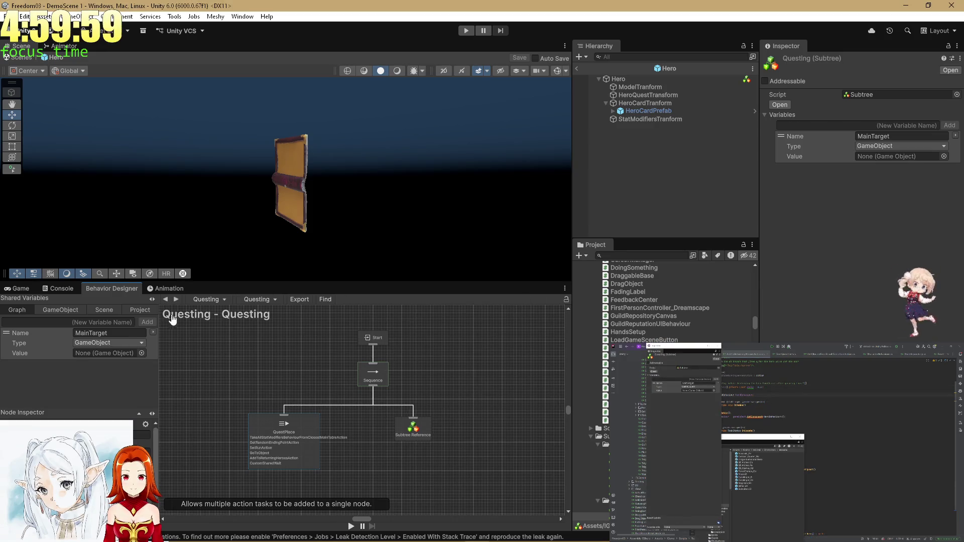
pyautogui.scroll(-5, 329, 355)
pyautogui.scroll(4, 353, 369)
pyautogui.scroll(2, 359, 399)
pyautogui.scroll(-6, 457, 347)
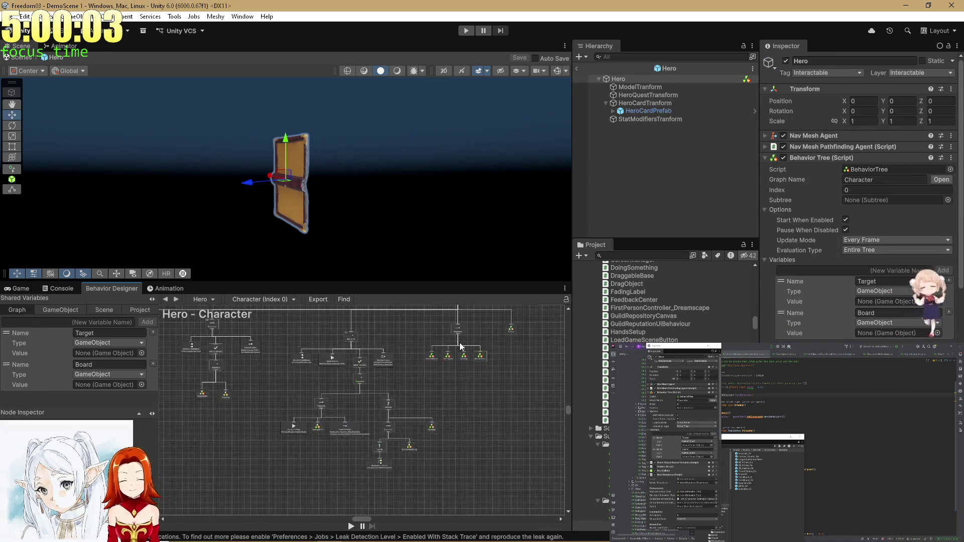
pyautogui.scroll(5, 304, 387)
pyautogui.moveTo(232, 420)
pyautogui.mouseDown()
pyautogui.moveTo(395, 346)
pyautogui.moveTo(372, 371)
pyautogui.mouseUp()
pyautogui.scroll(-3, 371, 366)
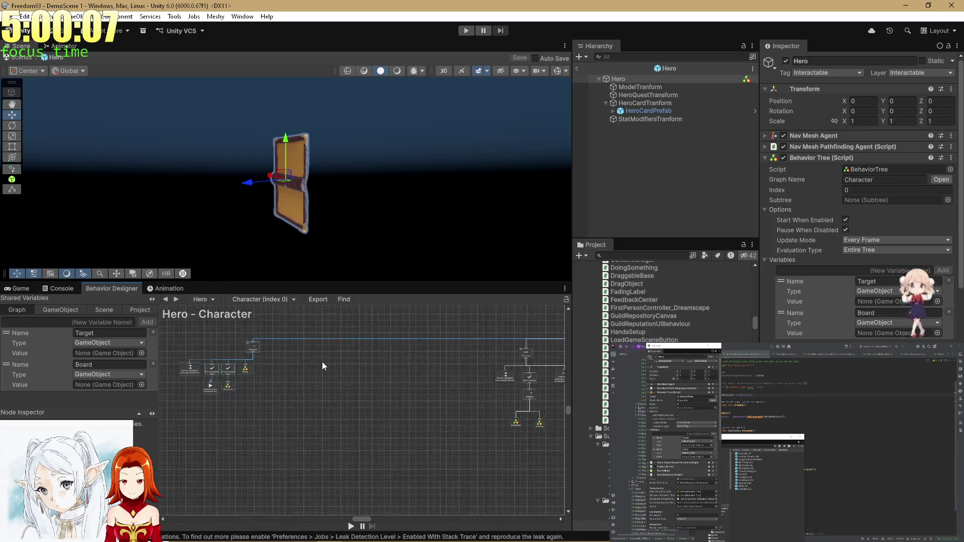
pyautogui.click(253, 351)
# - Zoom and pan across the Character tree to review its Selector, Sequence and Ending nodes
pyautogui.scroll(-3, 446, 367)
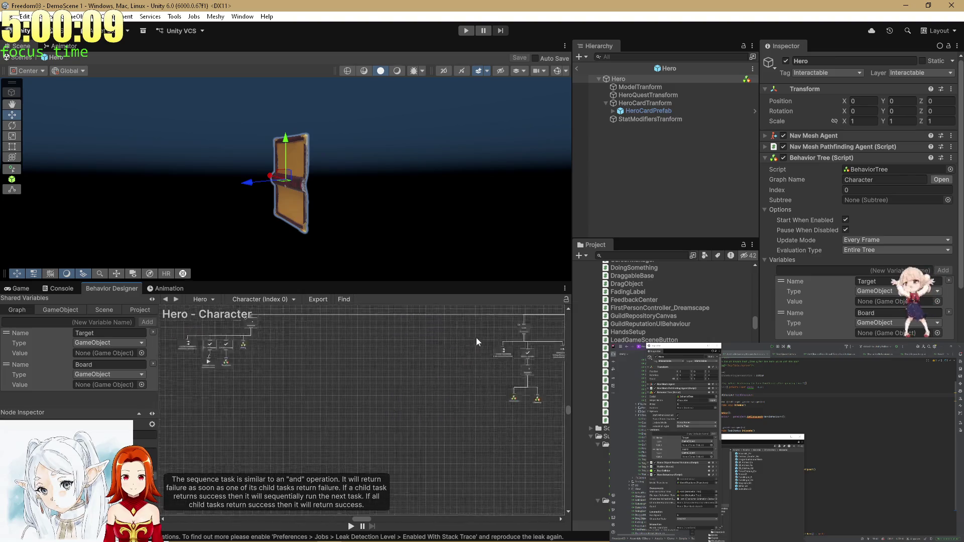
pyautogui.scroll(3, 461, 367)
pyautogui.scroll(3, 196, 381)
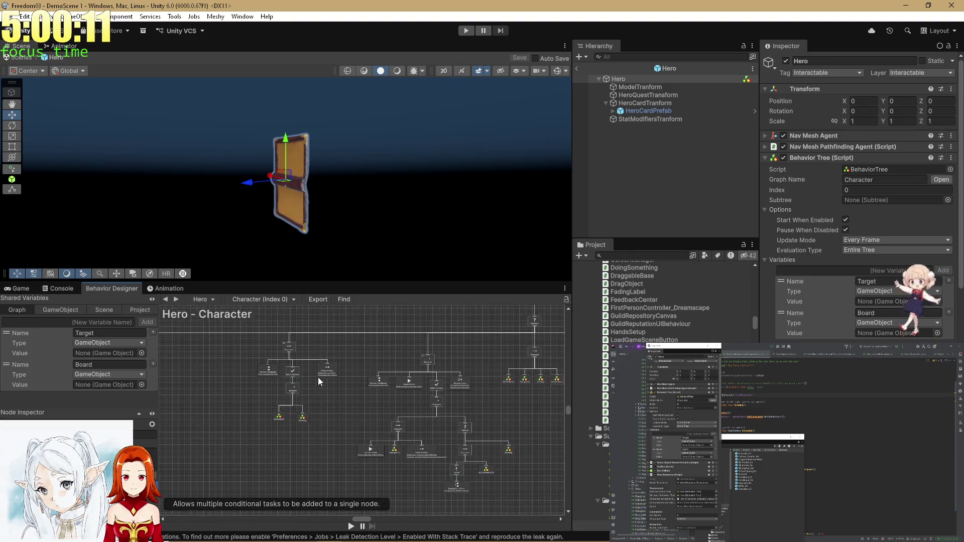
pyautogui.scroll(3, 350, 354)
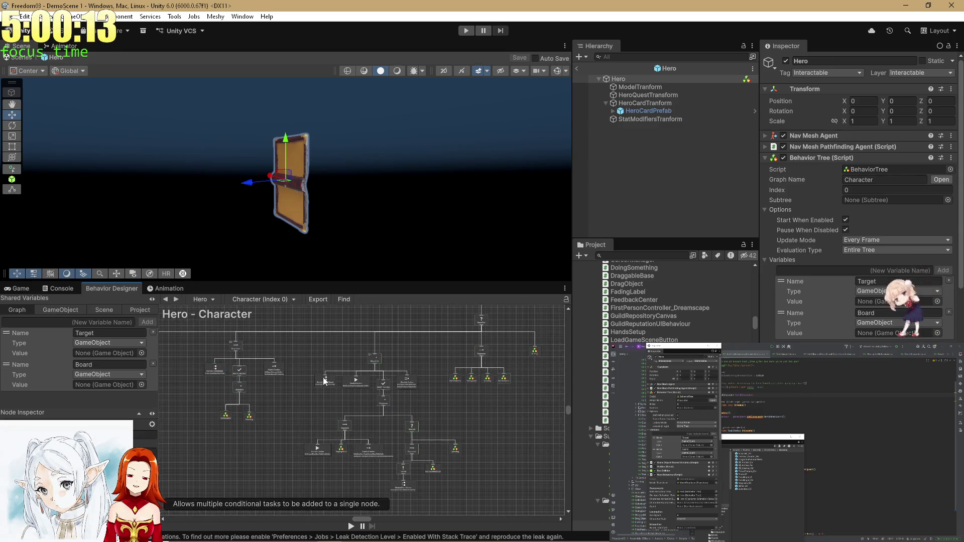
pyautogui.scroll(-2, 319, 352)
pyautogui.hscroll(1, 320, 351)
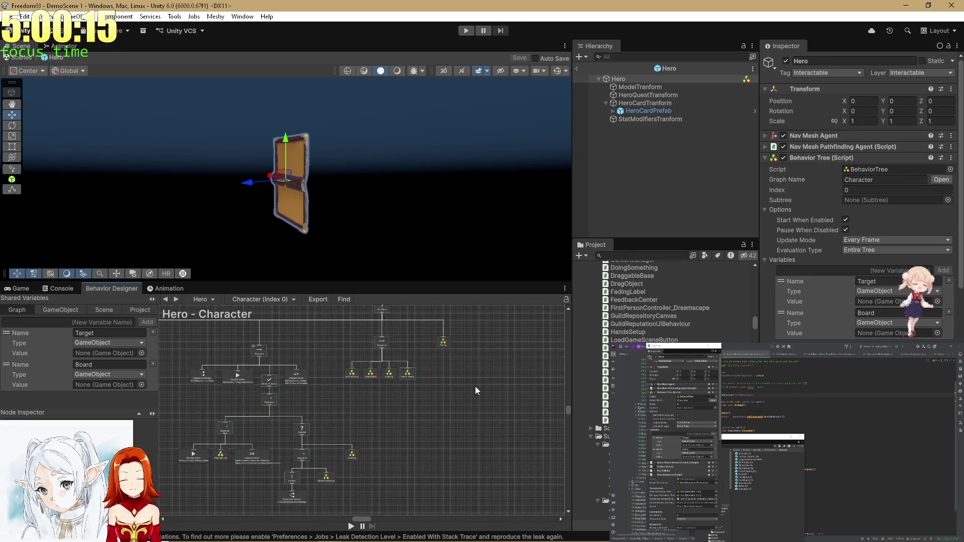
pyautogui.scroll(3, 457, 359)
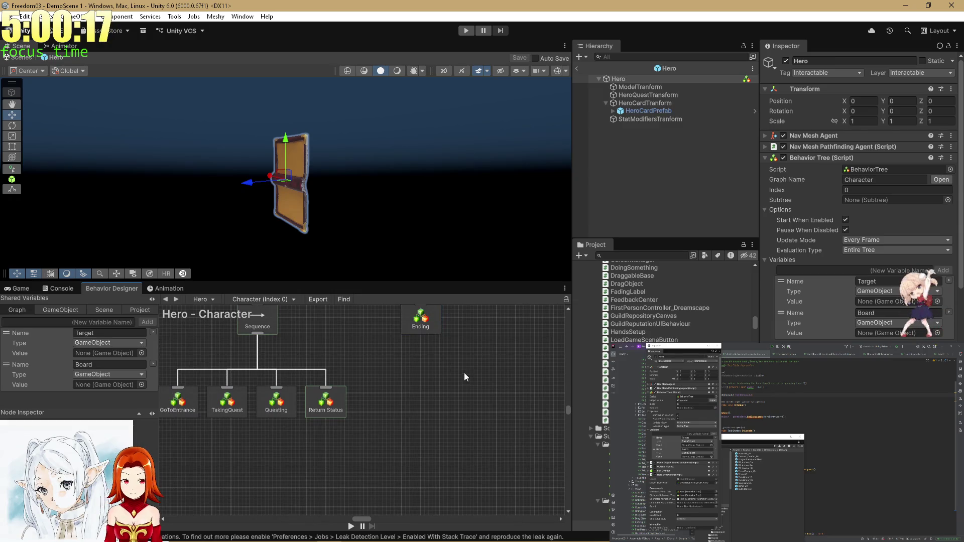
pyautogui.scroll(-4, 464, 372)
pyautogui.scroll(2, 391, 402)
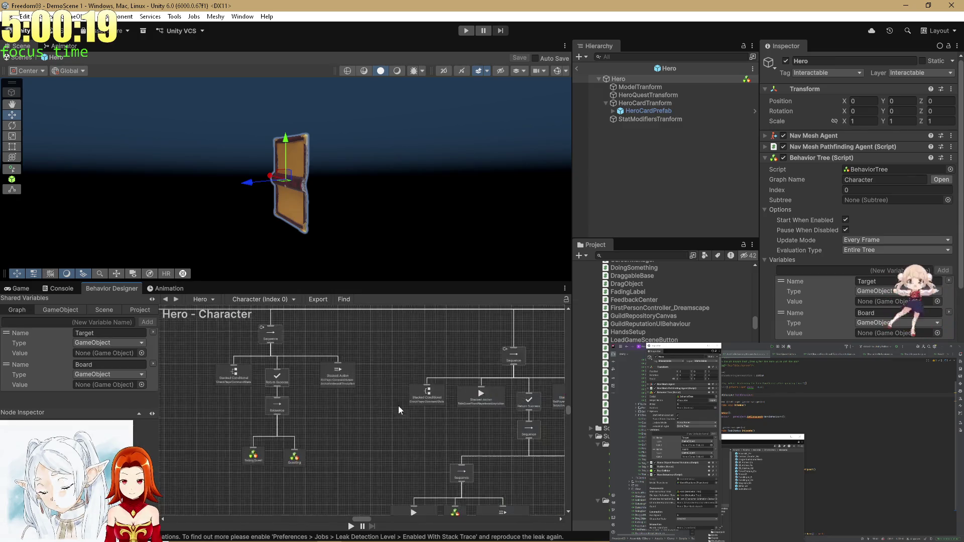
pyautogui.scroll(-5, 390, 402)
pyautogui.scroll(5, 363, 375)
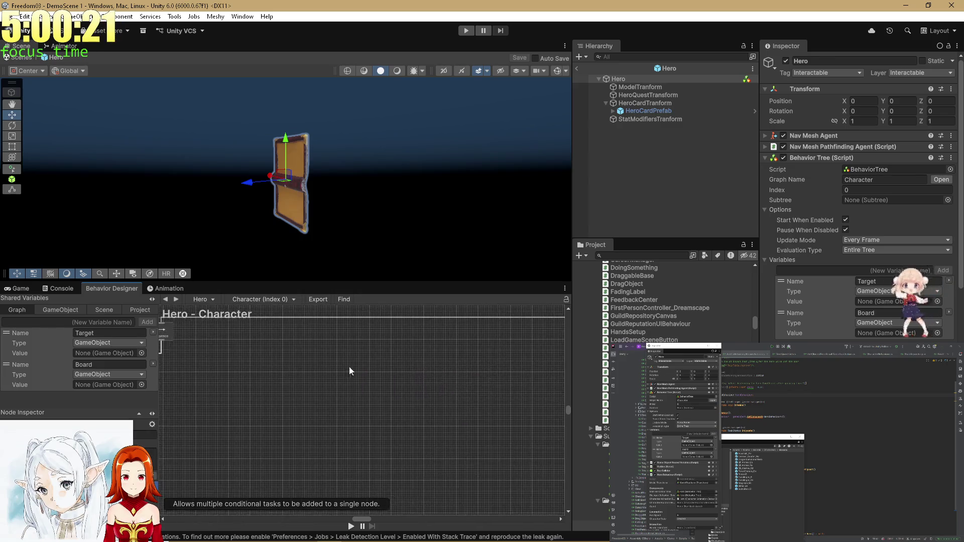
pyautogui.scroll(-5, 282, 377)
pyautogui.scroll(3, 361, 399)
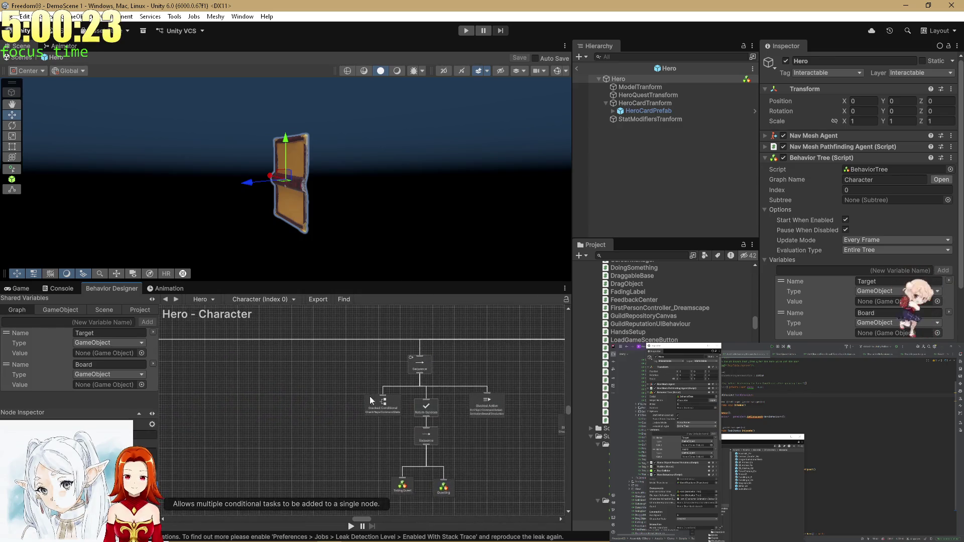
pyautogui.scroll(-4, 409, 407)
pyautogui.scroll(4, 383, 414)
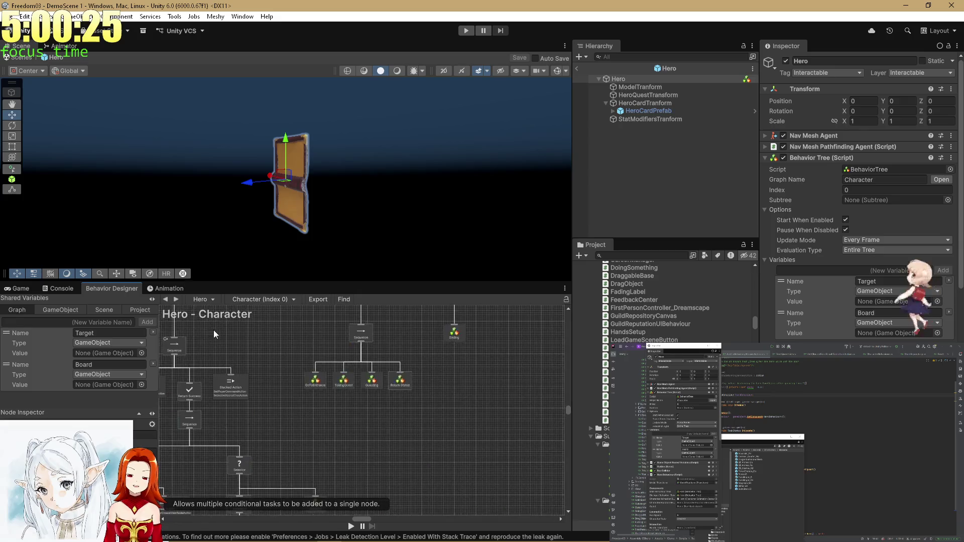
pyautogui.scroll(-4, 388, 398)
pyautogui.scroll(4, 427, 387)
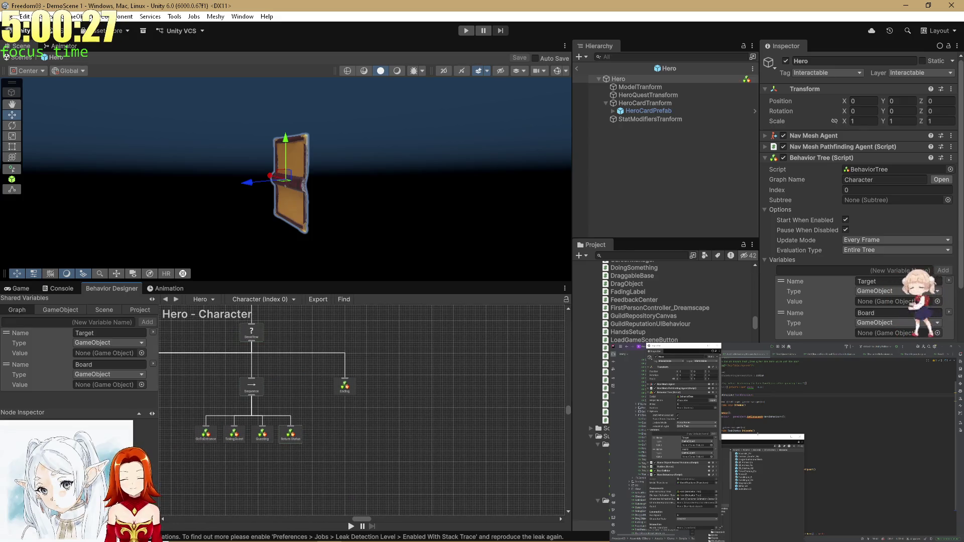
pyautogui.click(767, 428)
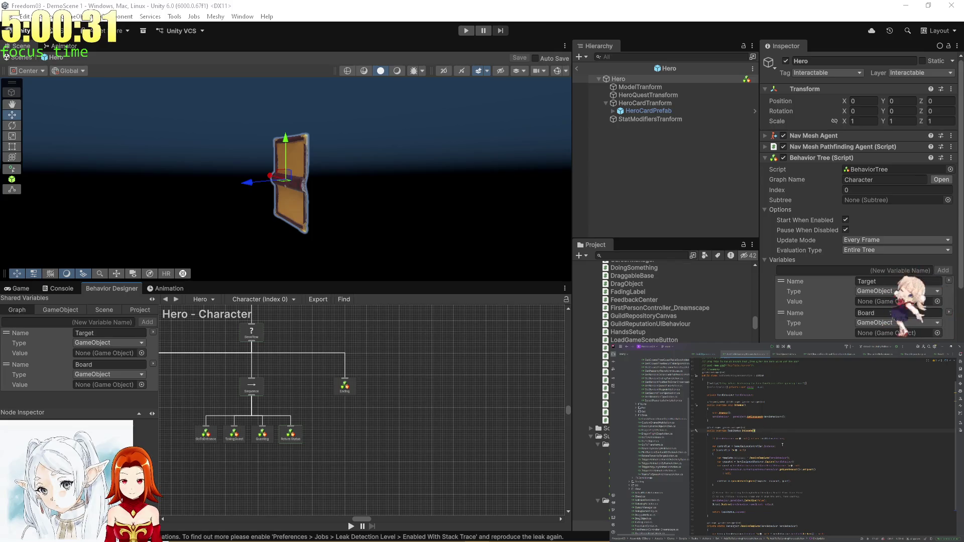
# - Exit Hero prefab mode and select GameplayLoop to view its Gameplay Loop Controller settings
pyautogui.click(713, 454)
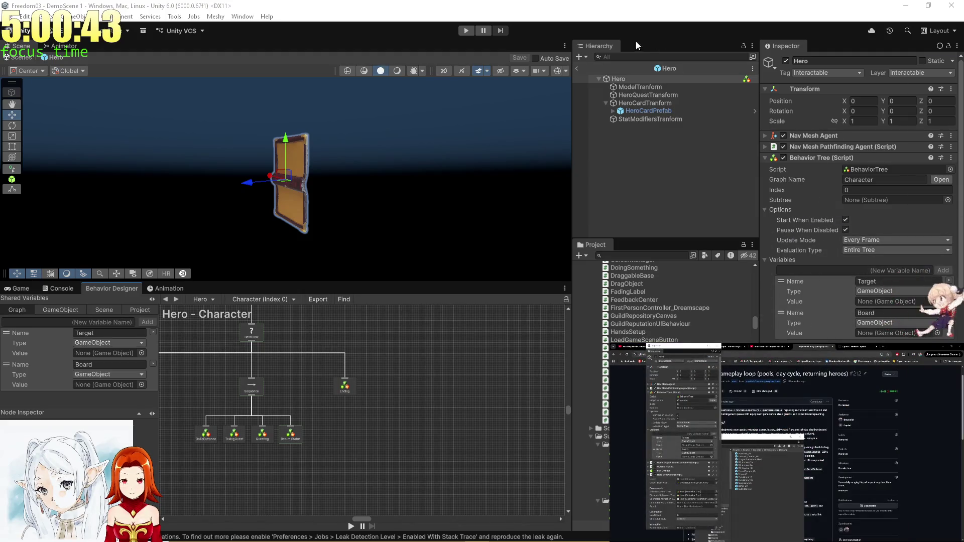
pyautogui.click(577, 68)
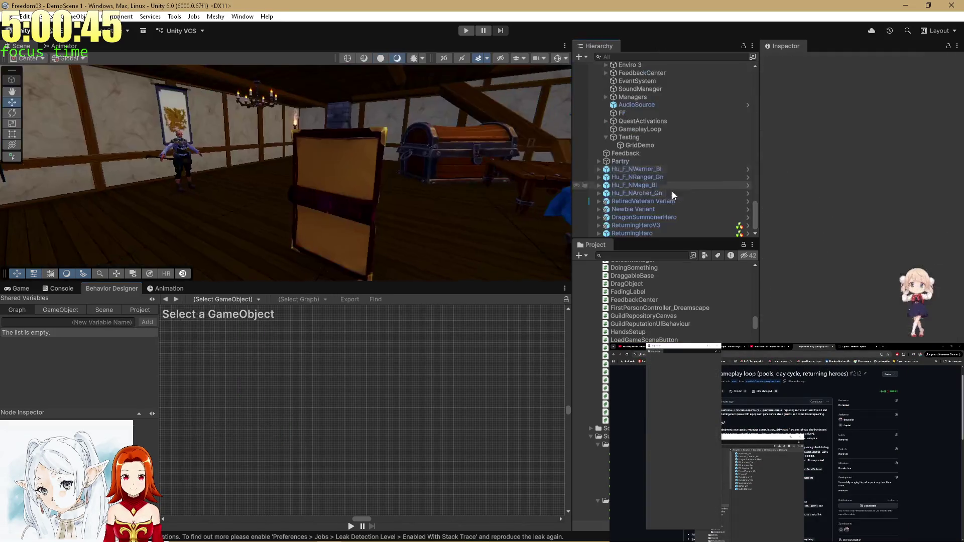
pyautogui.click(639, 145)
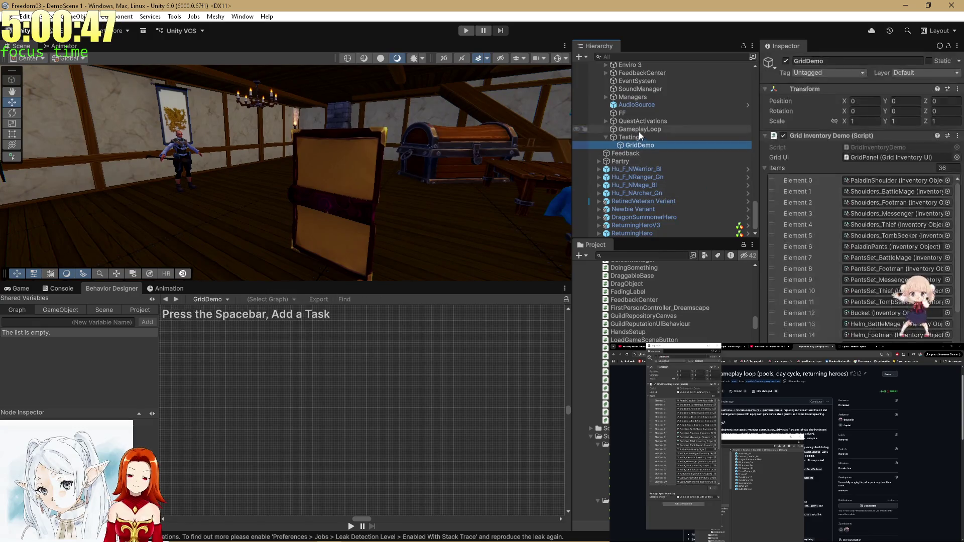
pyautogui.click(640, 129)
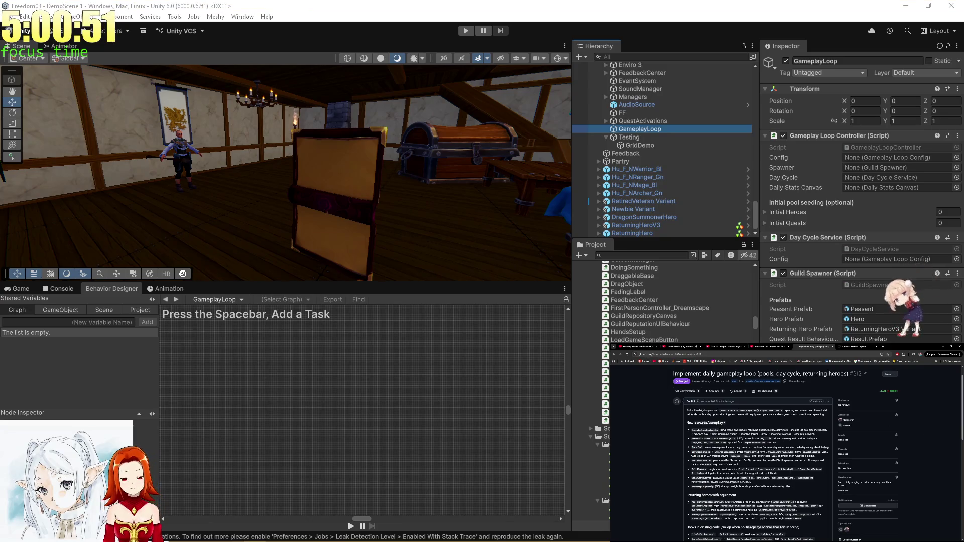
pyautogui.scroll(-1, 786, 454)
pyautogui.scroll(-5, 794, 450)
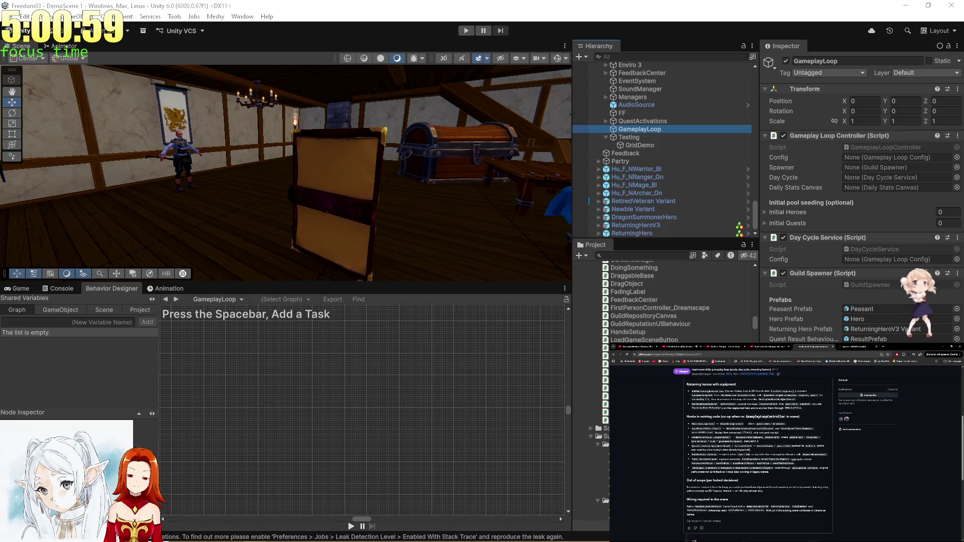
# - Preview the QuestsDay quest lists and pick QuestsDayGameplayCycle as the Test Quest List
pyautogui.click(717, 508)
pyautogui.moveTo(167, 261); pyautogui.dragTo(174, 176)
pyautogui.click(171, 230)
pyautogui.click(201, 229)
pyautogui.click(246, 230)
pyautogui.click(344, 232)
pyautogui.click(302, 233)
pyautogui.click(258, 229)
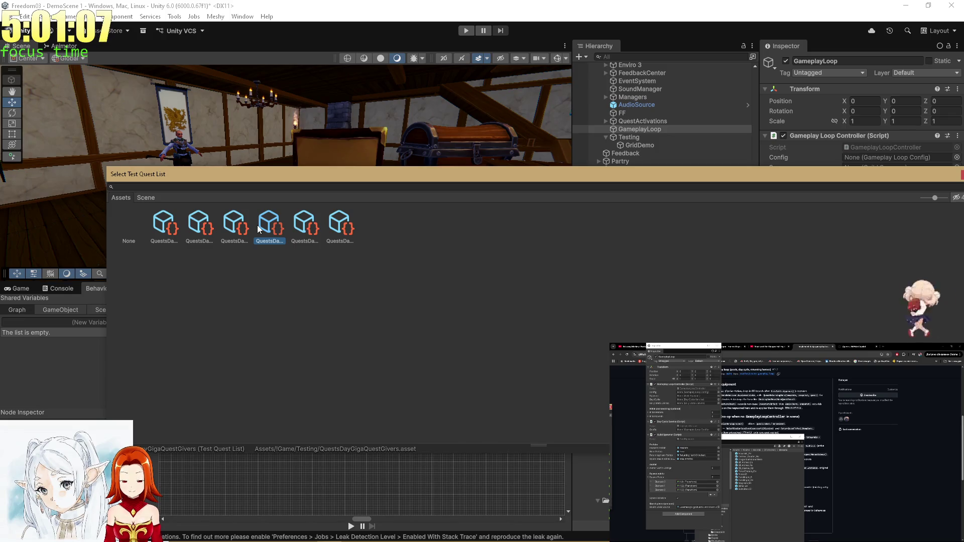
pyautogui.click(224, 232)
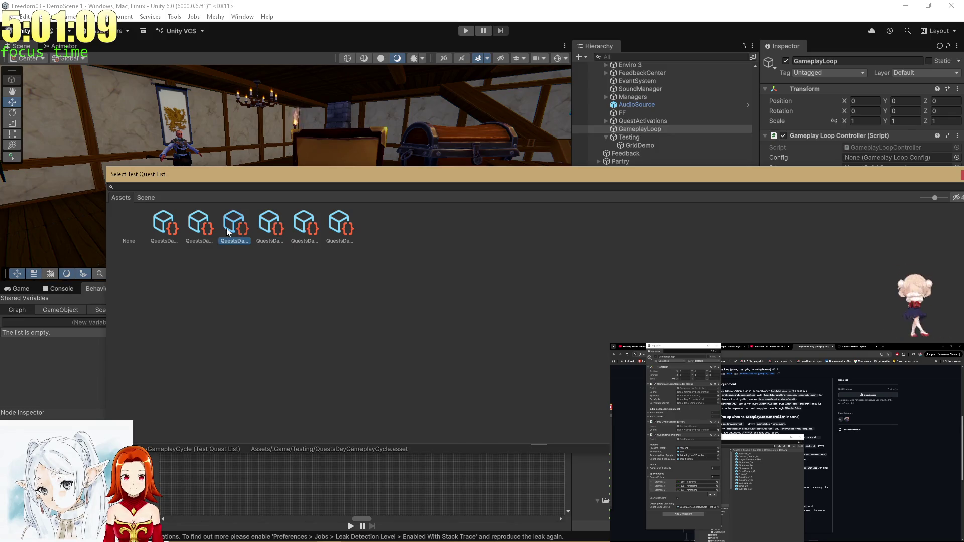
pyautogui.doubleClick(240, 231)
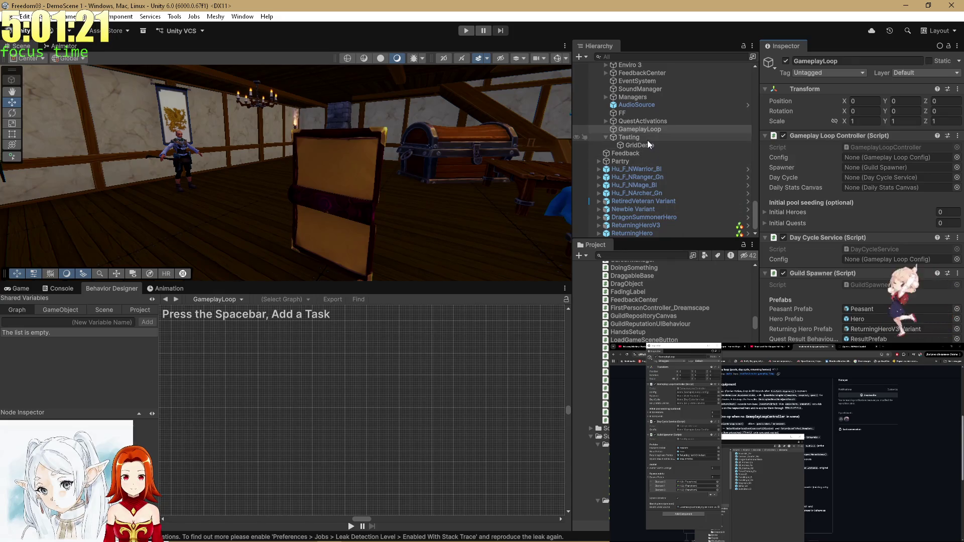
pyautogui.click(632, 137)
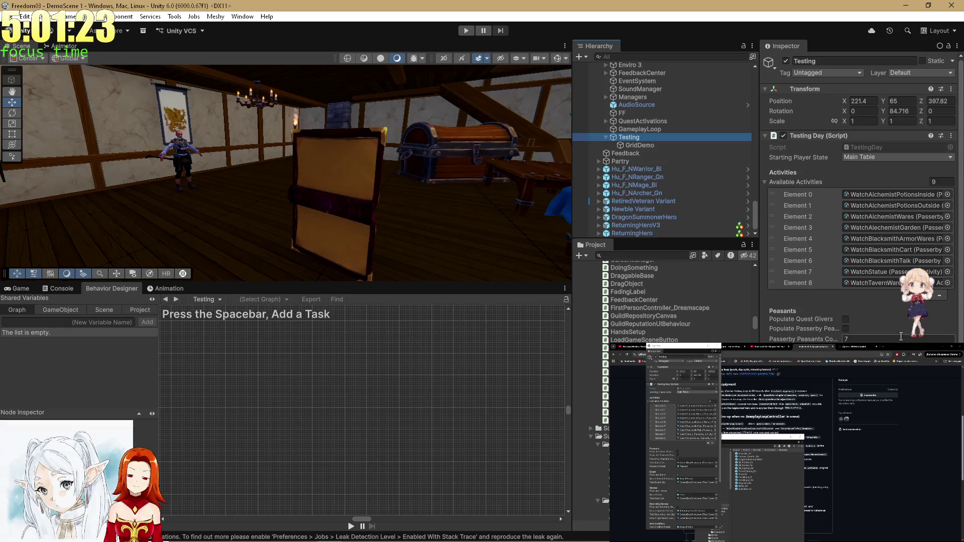
pyautogui.scroll(-4, 900, 337)
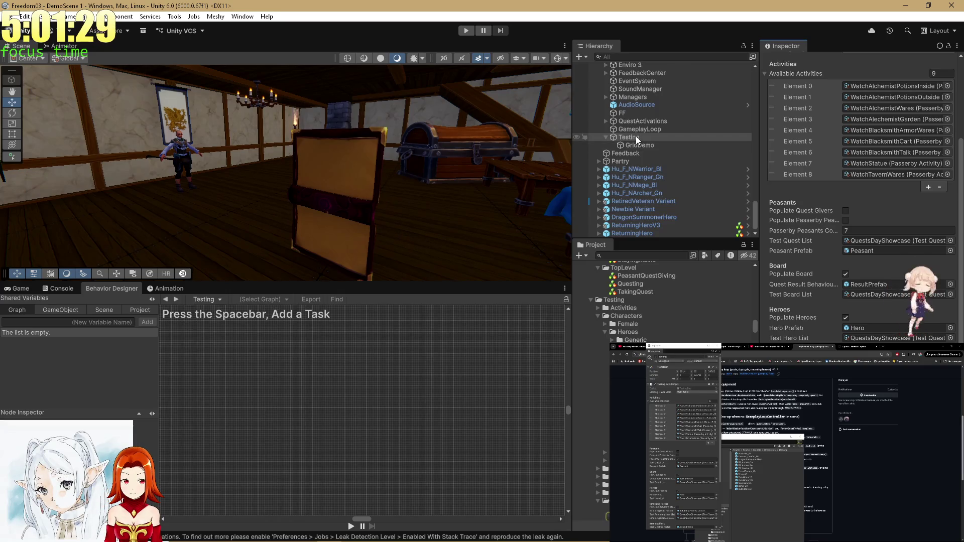
pyautogui.click(645, 131)
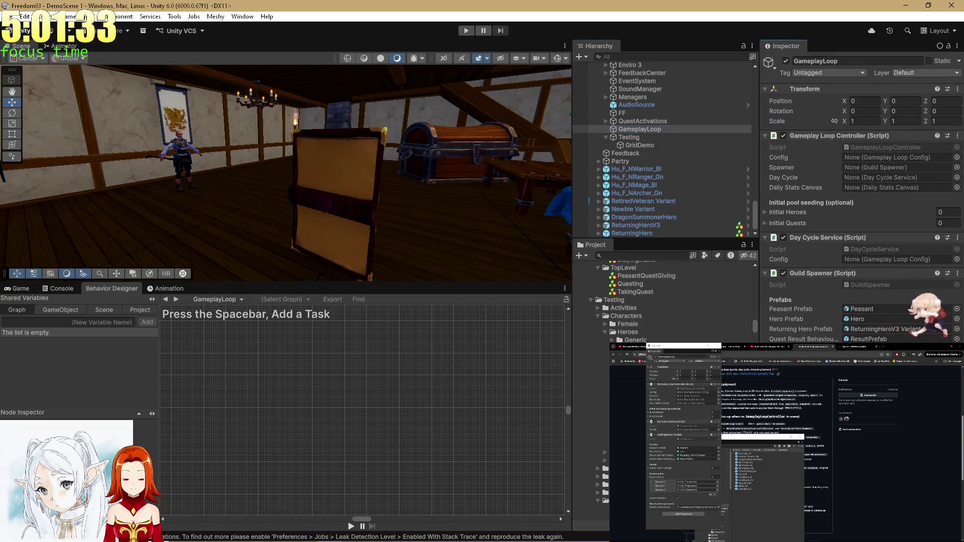
pyautogui.scroll(-3, 663, 302)
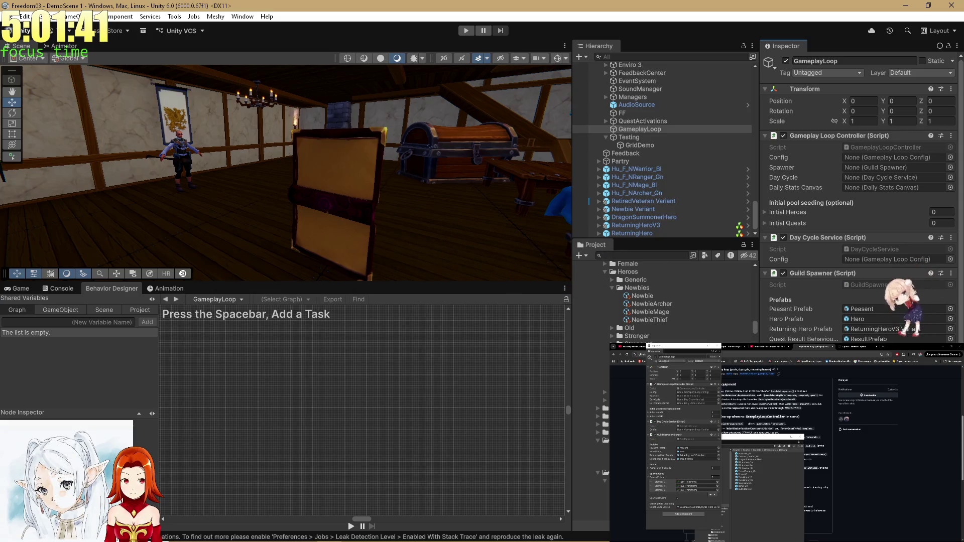
pyautogui.click(950, 260)
pyautogui.click(958, 250)
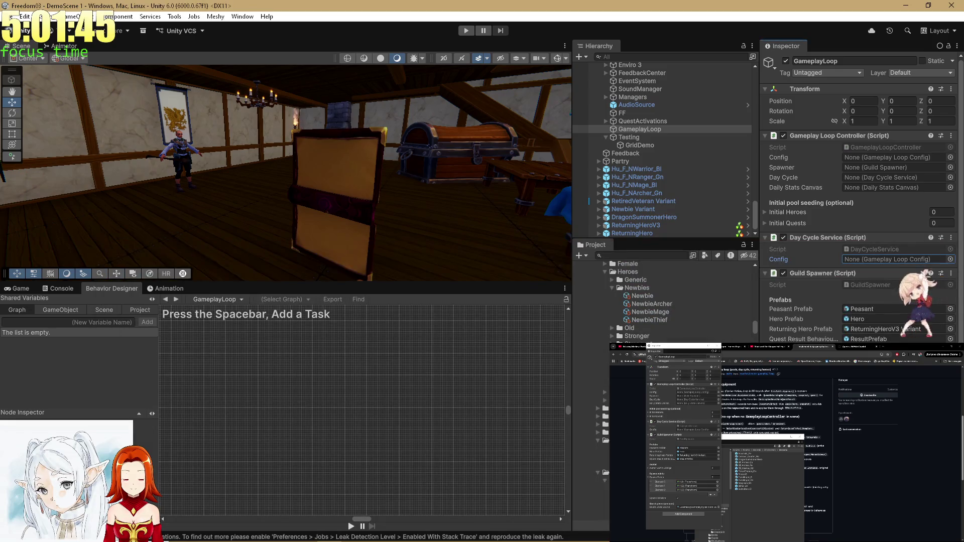
pyautogui.scroll(-3, 663, 302)
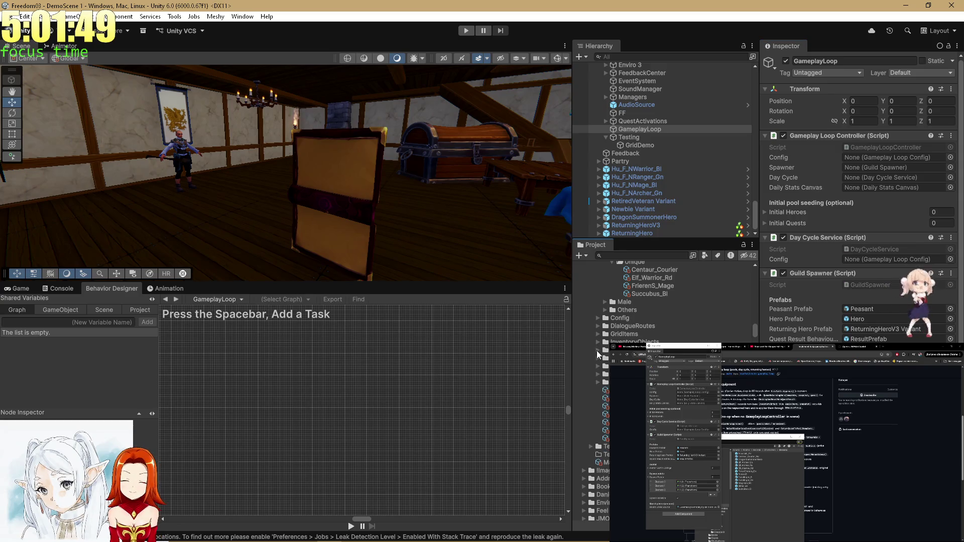
pyautogui.scroll(-5, 605, 313)
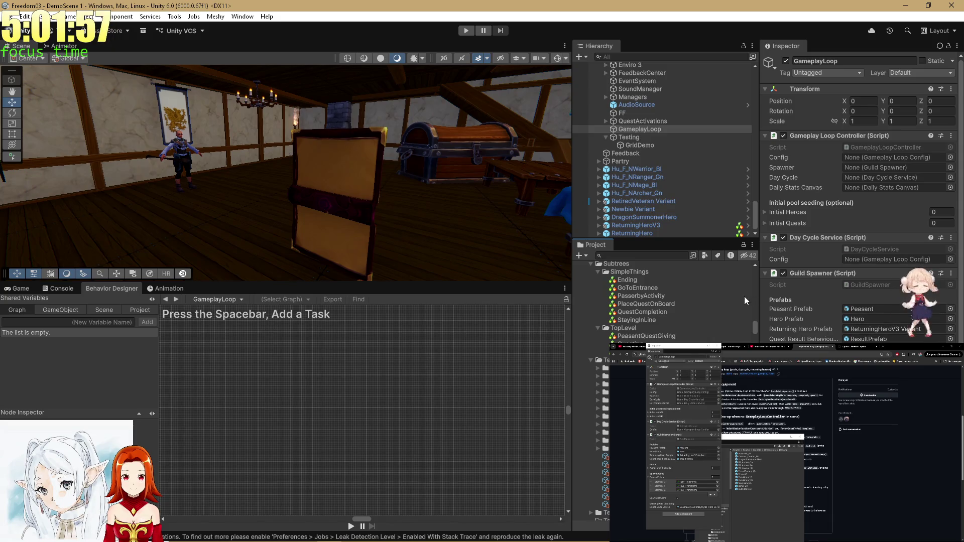
# - Select the Testing folder and open the Gameplay Loop Config script in the code editor
pyautogui.click(603, 360)
pyautogui.rightClick(603, 360)
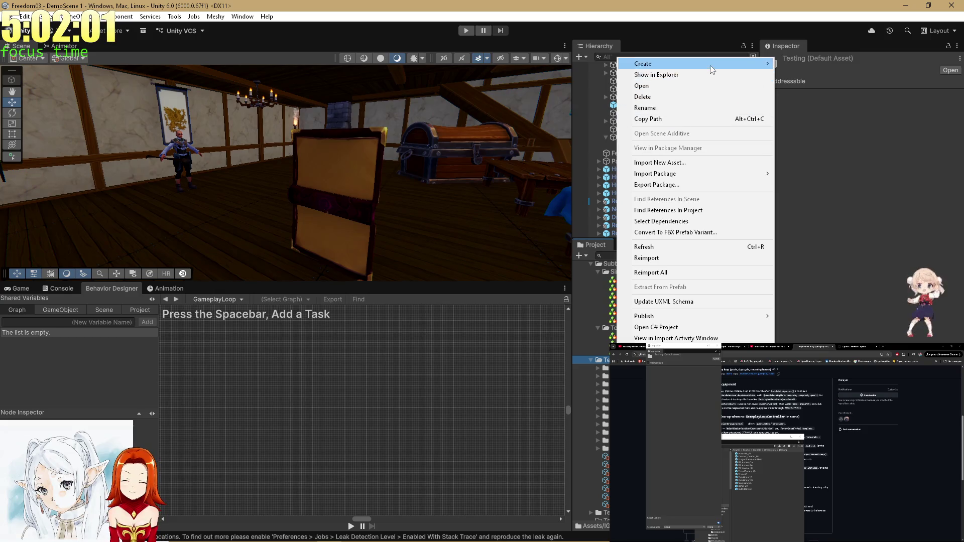
pyautogui.moveTo(728, 63)
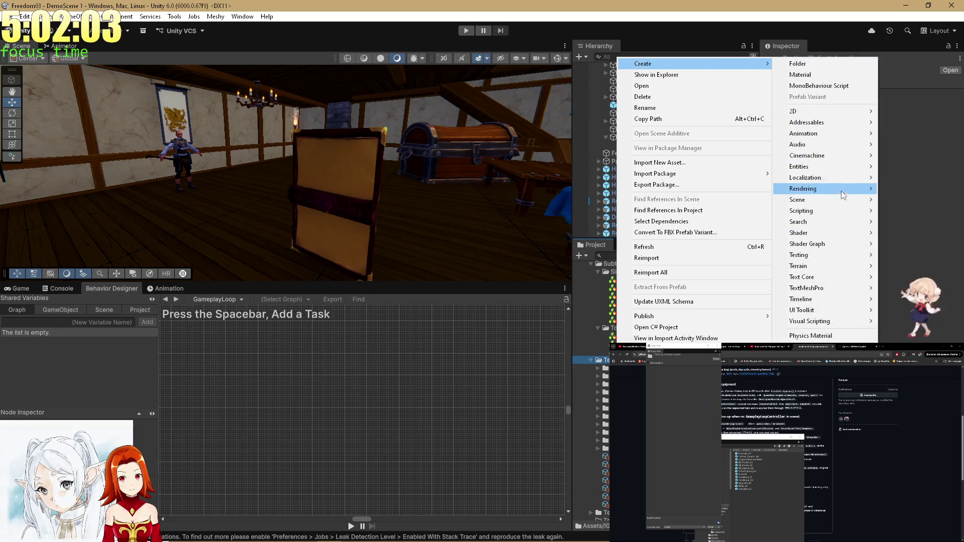
pyautogui.moveTo(824, 352)
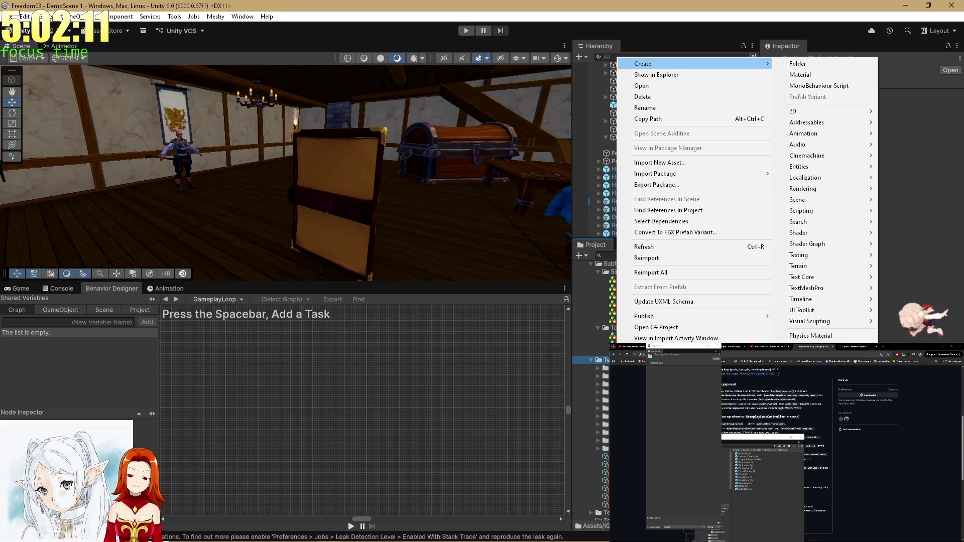
pyautogui.hotkey('alt', 'Tab')
pyautogui.hotkey('alt', 'Tab')
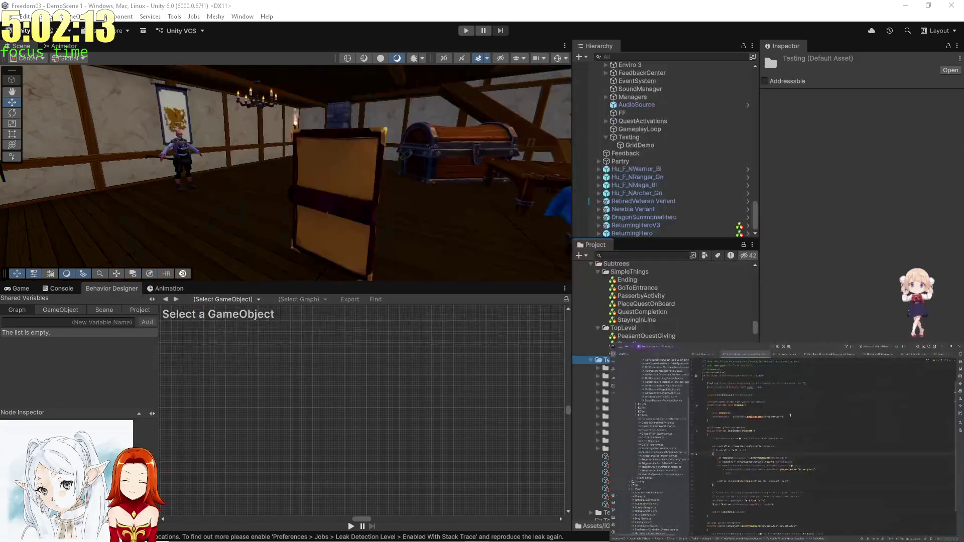
pyautogui.hotkey('ctrl', 'shift', 'n')
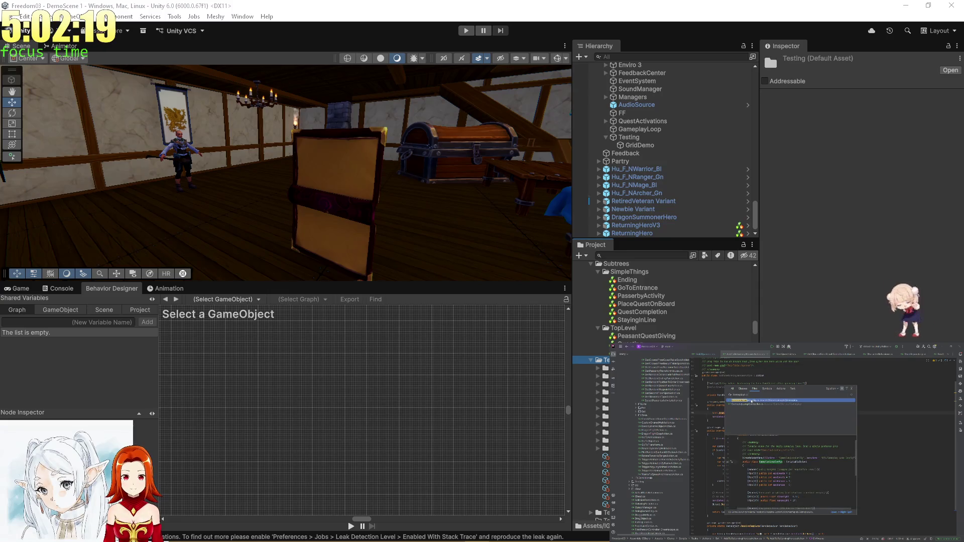
pyautogui.press('Return')
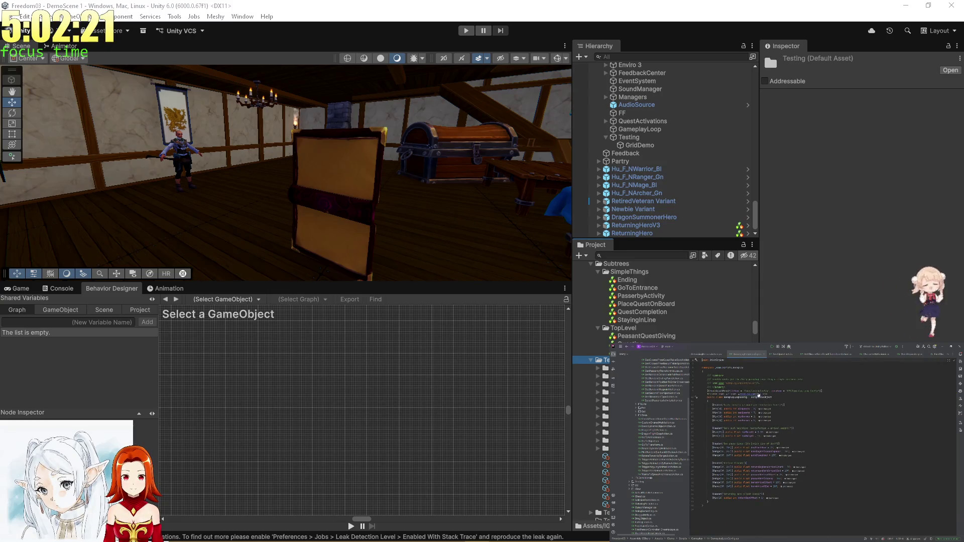
# - Create a Gameplay Loop Config asset in Testing with its default name, then view the log
pyautogui.rightClick(654, 343)
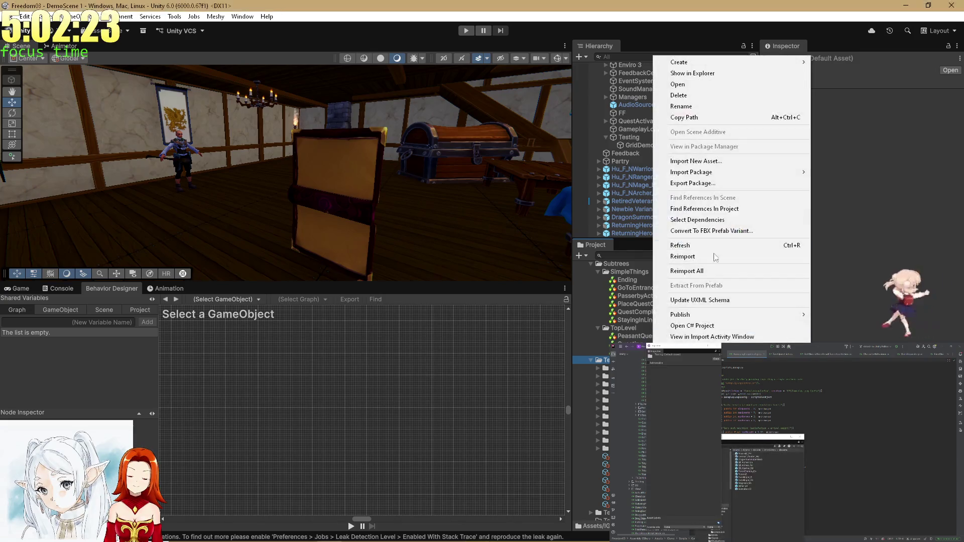
pyautogui.moveTo(848, 211)
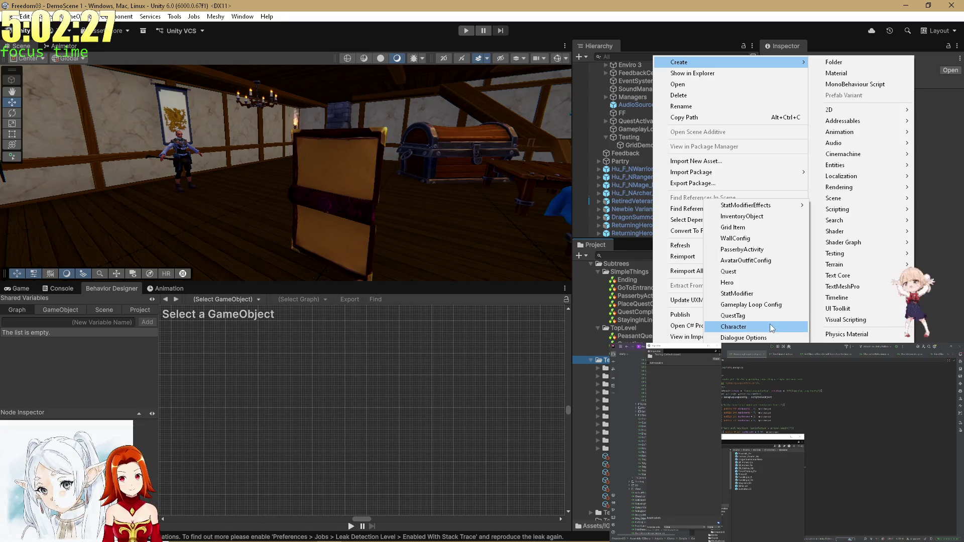
pyautogui.click(773, 307)
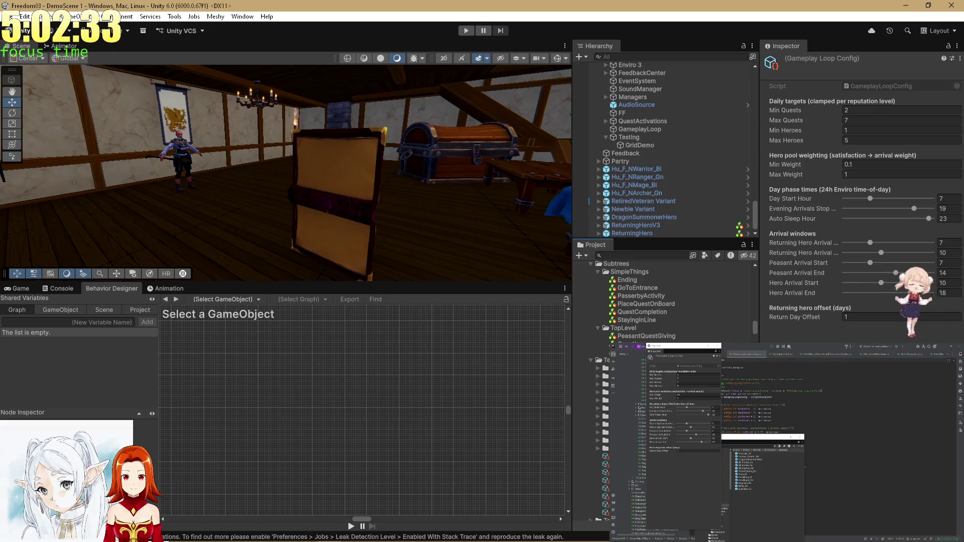
pyautogui.press('Return')
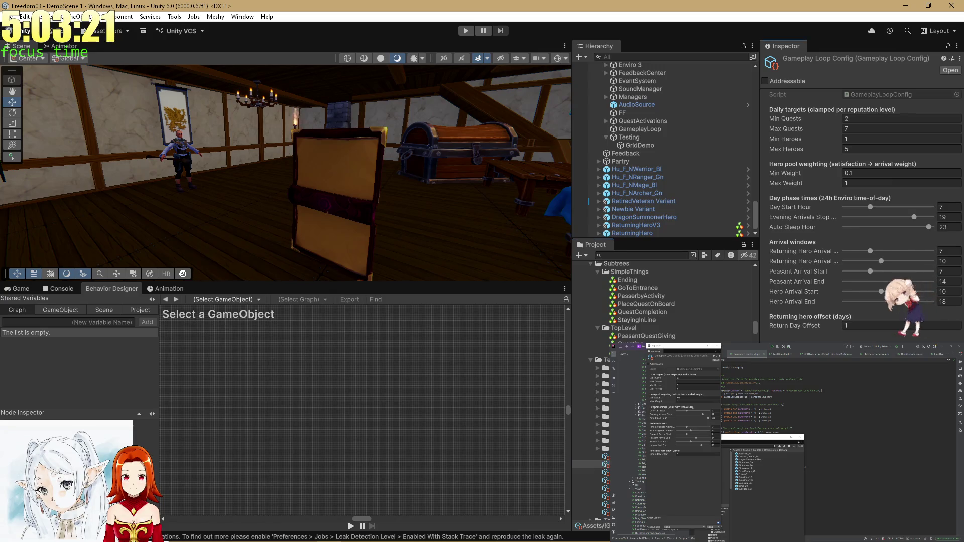
pyautogui.click(49, 293)
# - In the Game view, assign GameplayLoopConfig to GameplayLoop's Day Cycle Service and expand both seeding lists
pyautogui.click(19, 289)
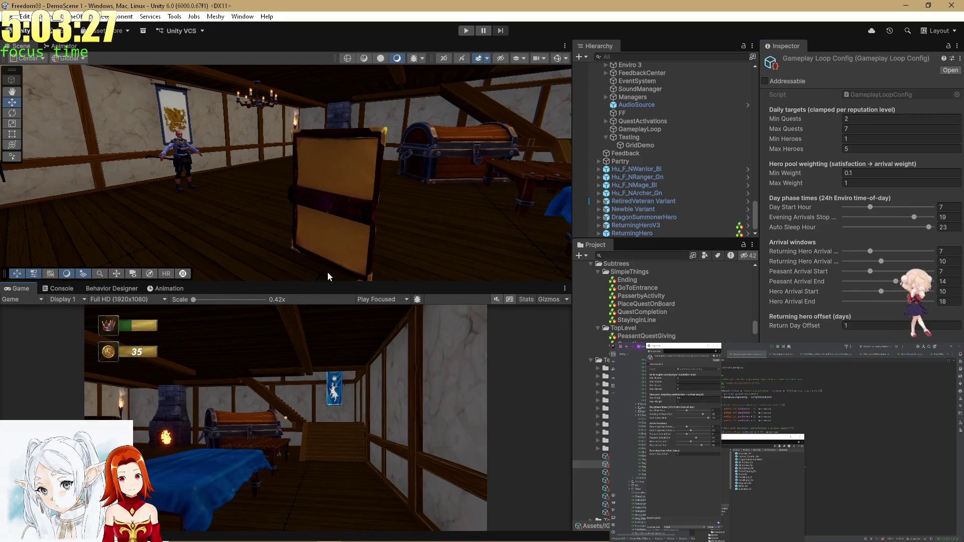
pyautogui.click(632, 129)
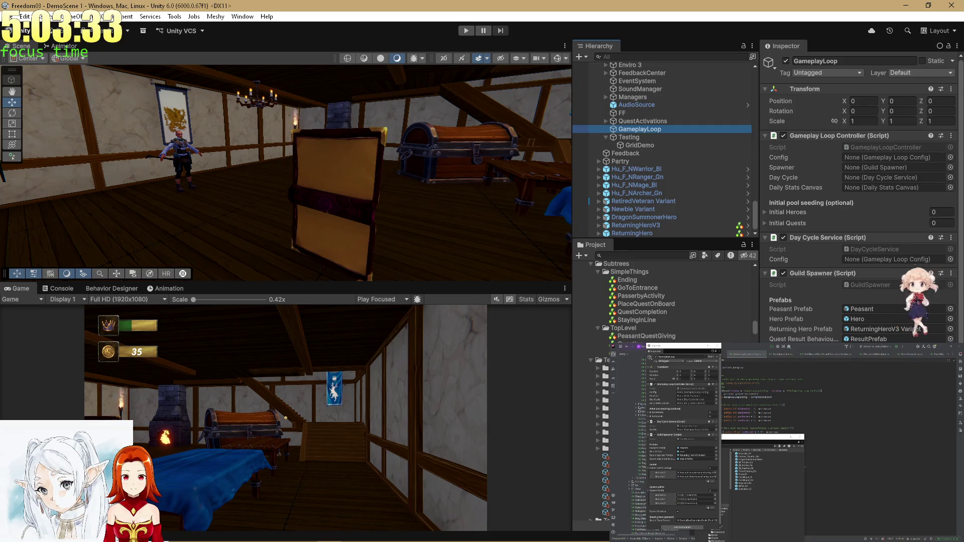
pyautogui.moveTo(963, 259); pyautogui.dragTo(867, 259)
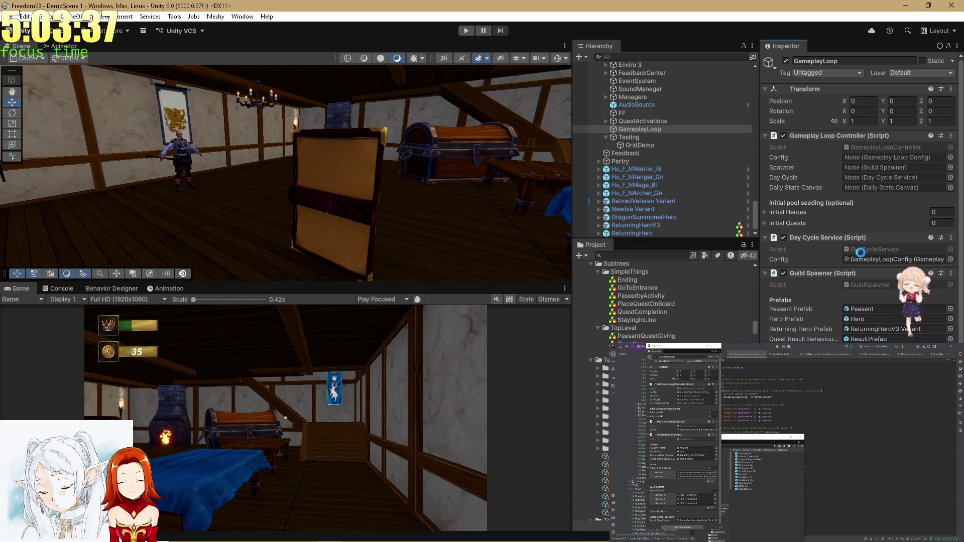
pyautogui.click(800, 212)
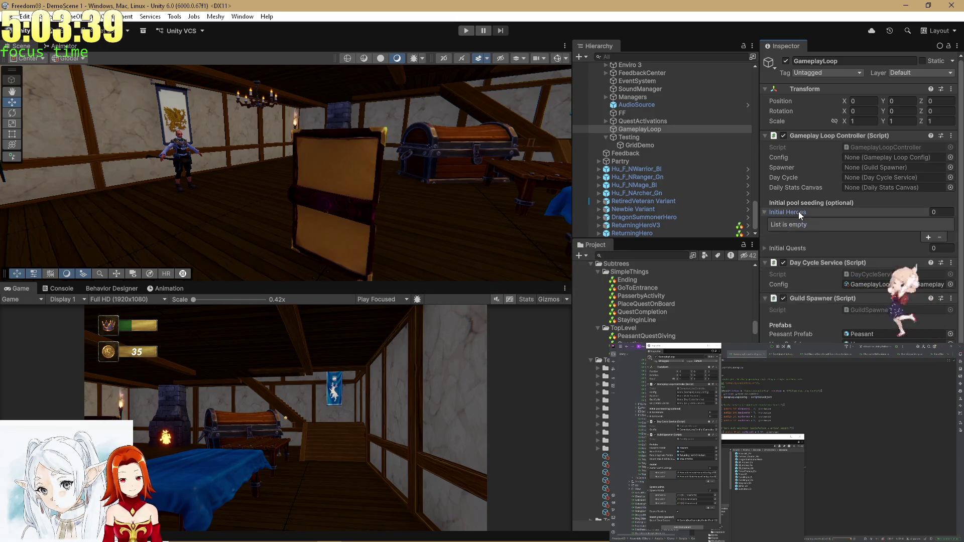
pyautogui.click(786, 249)
pyautogui.scroll(-2, 884, 321)
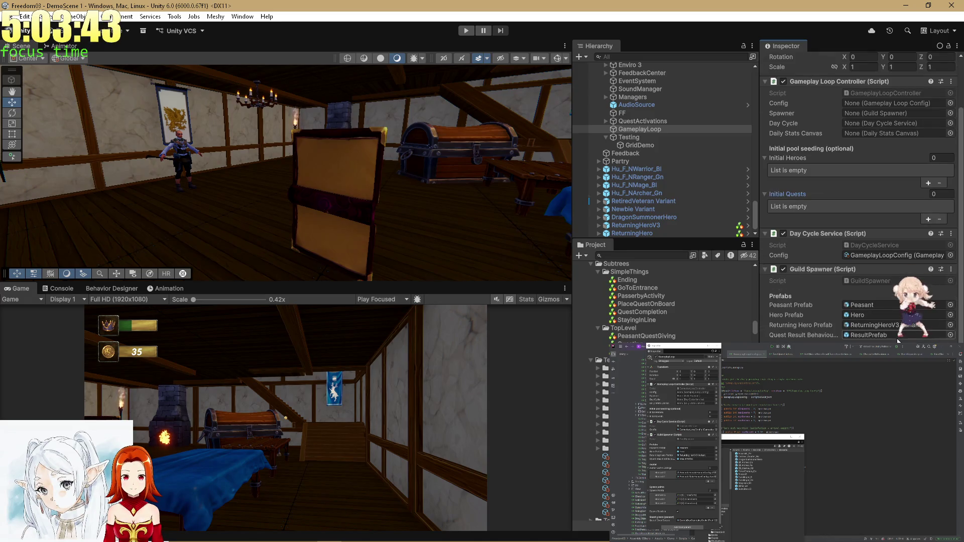
pyautogui.scroll(-1, 893, 338)
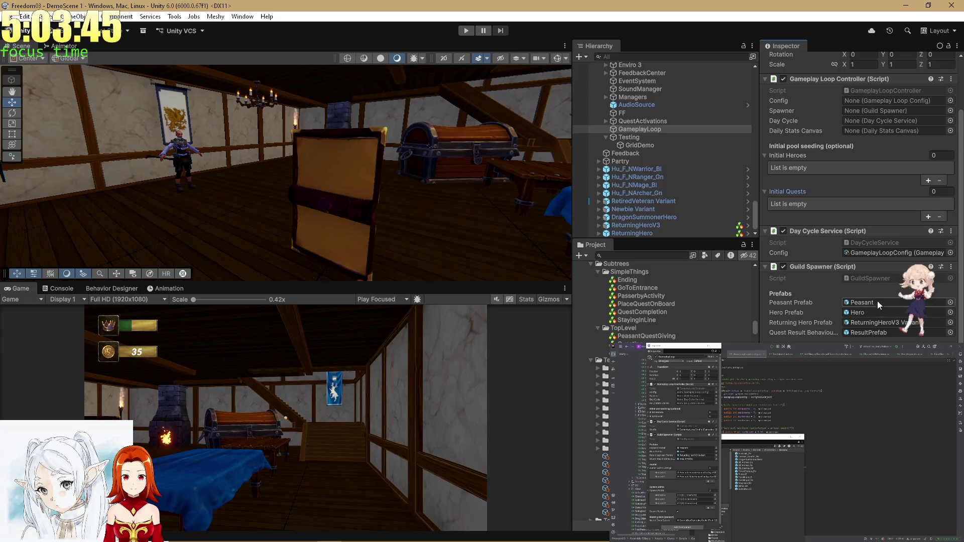
# - In the GuildSpawner script, find and jump to a usage of questGiverSource, then return to Unity
pyautogui.doubleClick(861, 277)
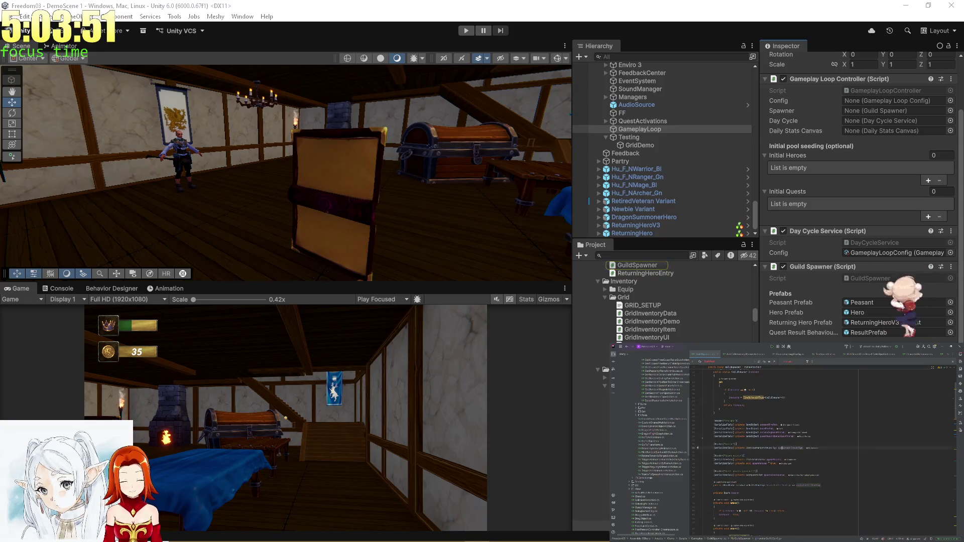
pyautogui.click(773, 475)
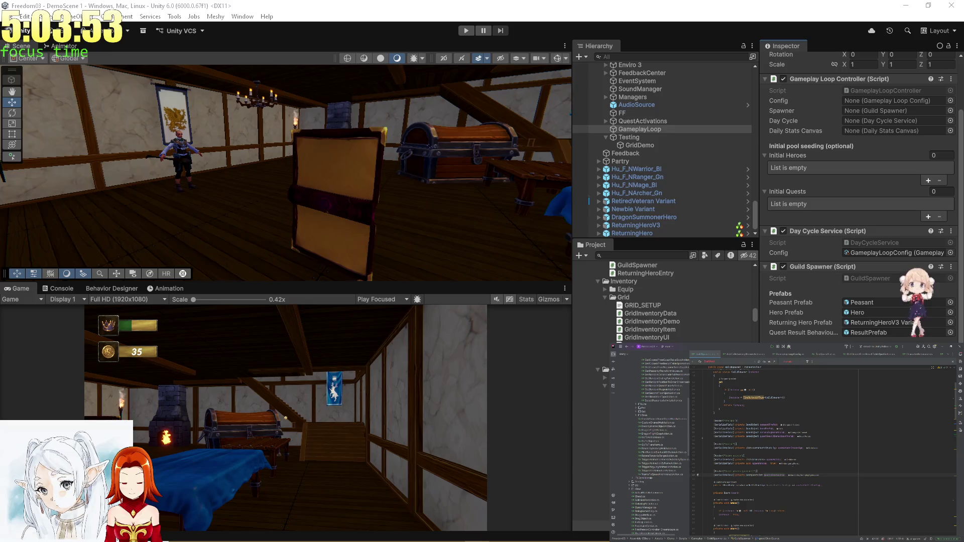
pyautogui.doubleClick(774, 475)
pyautogui.keyDown('ctrl'); pyautogui.click(775, 476); pyautogui.keyUp('ctrl')
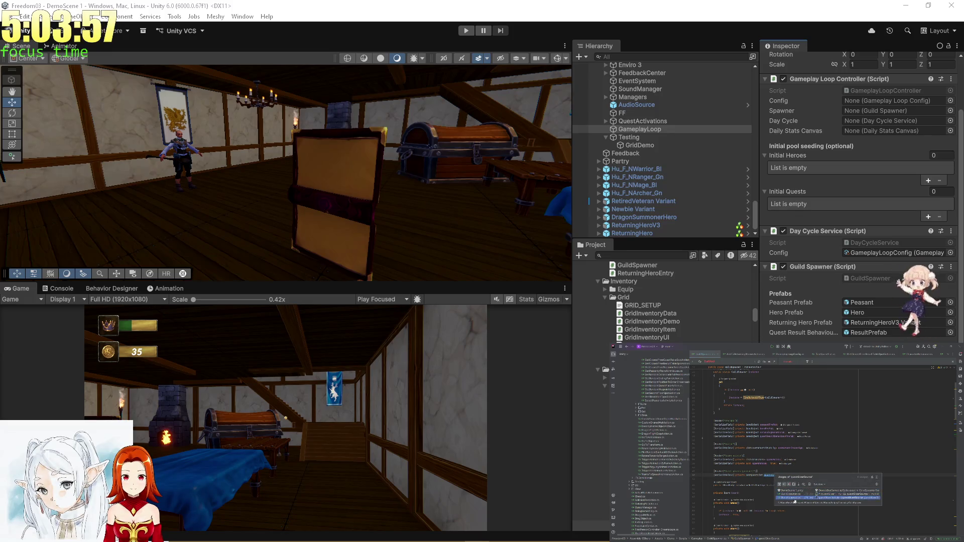
pyautogui.click(795, 498)
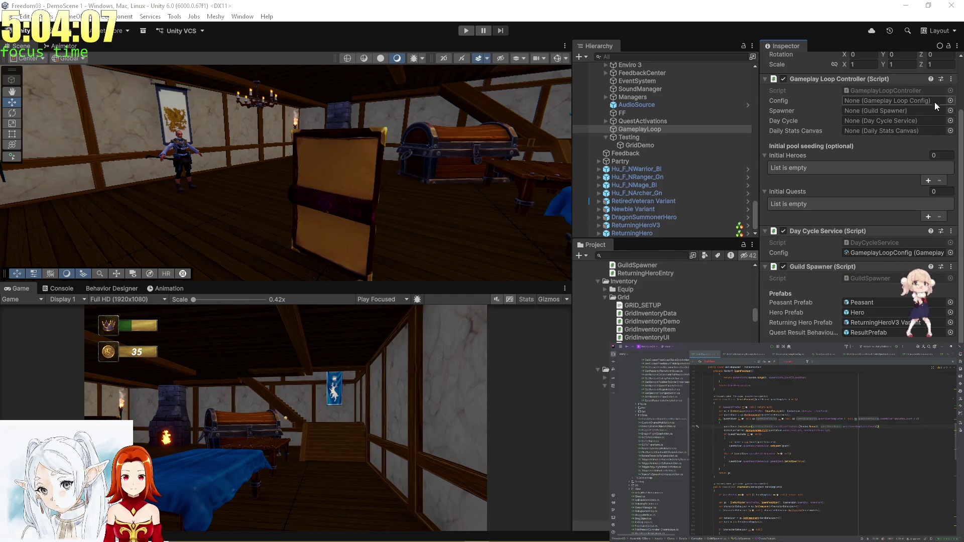
pyautogui.click(861, 249)
# - Link GameplayLoopConfig, Guild Spawner and Day Cycle Service to the controller's Config, Spawner and Day Cycle
pyautogui.moveTo(860, 254); pyautogui.dragTo(854, 103)
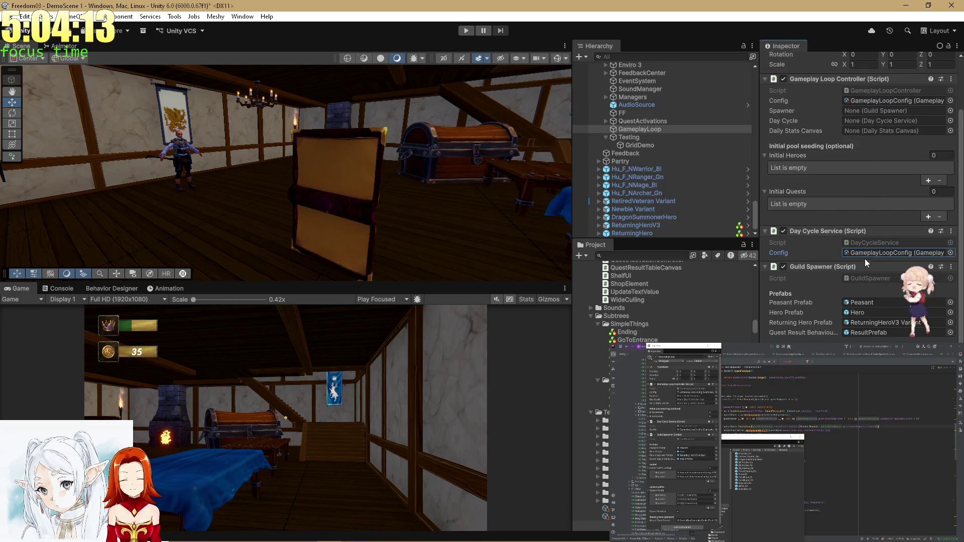
pyautogui.moveTo(844, 266); pyautogui.dragTo(883, 111)
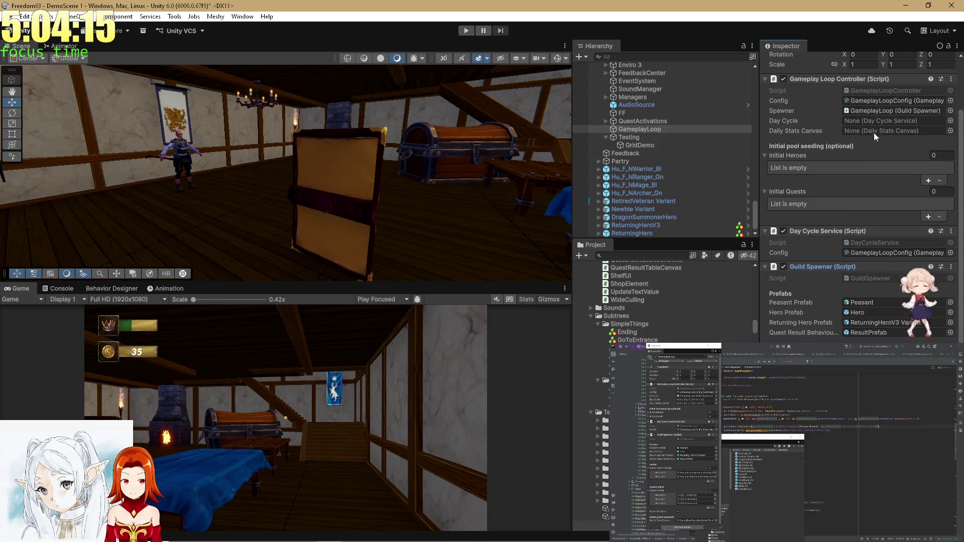
pyautogui.moveTo(838, 231)
pyautogui.mouseDown()
pyautogui.moveTo(869, 120)
pyautogui.moveTo(884, 120)
pyautogui.mouseUp()
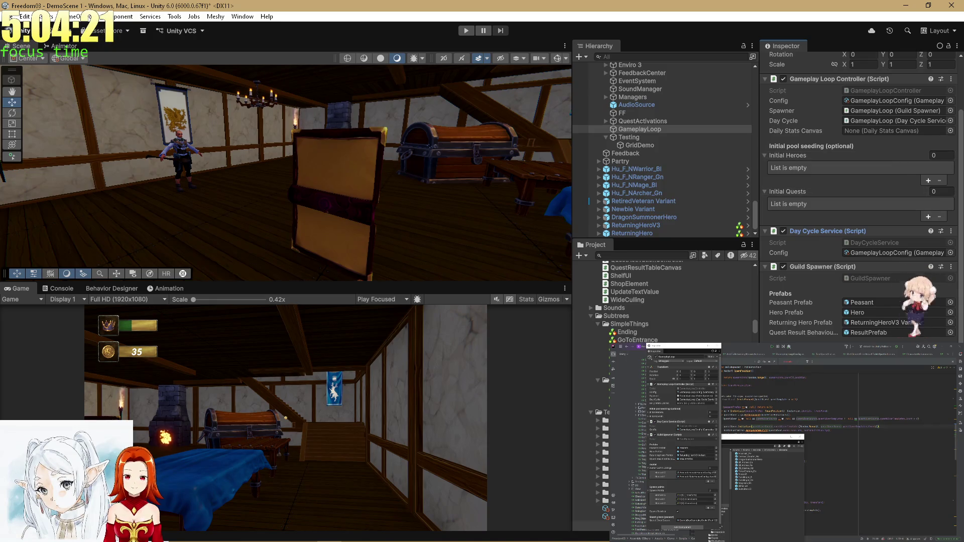
# - Locate the GameplayLoopController script and read the referenced config type's definition in the code editor
pyautogui.click(895, 91)
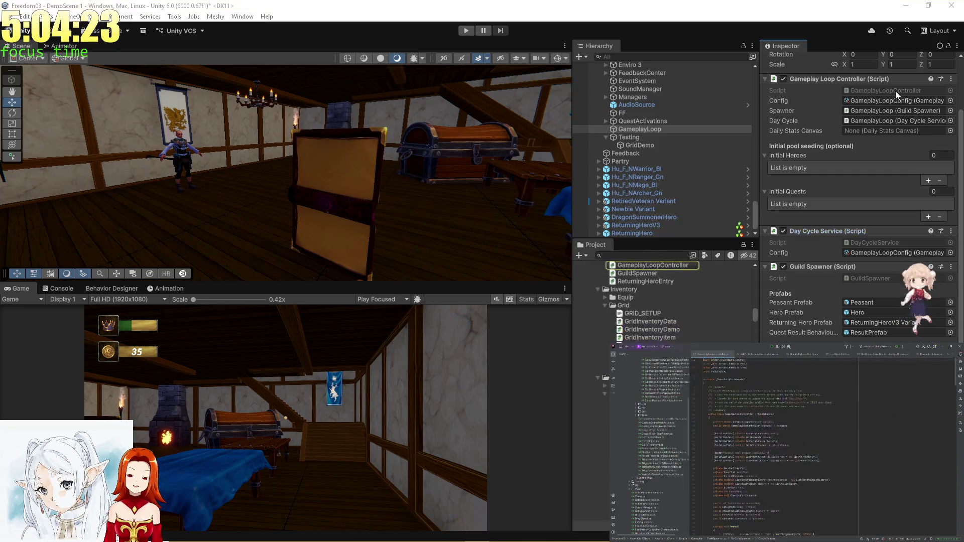
pyautogui.scroll(-5, 753, 442)
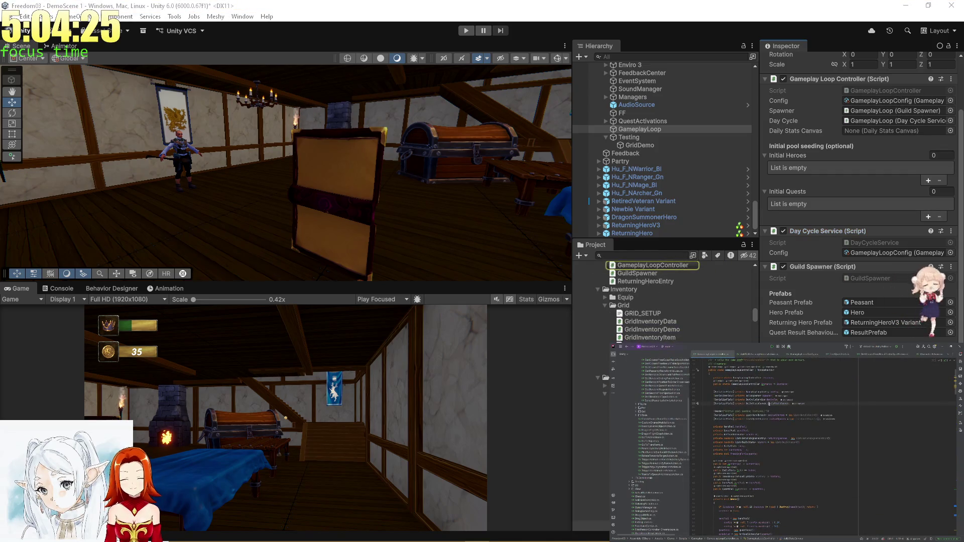
pyautogui.keyDown('ctrl'); pyautogui.click(757, 405); pyautogui.keyUp('ctrl')
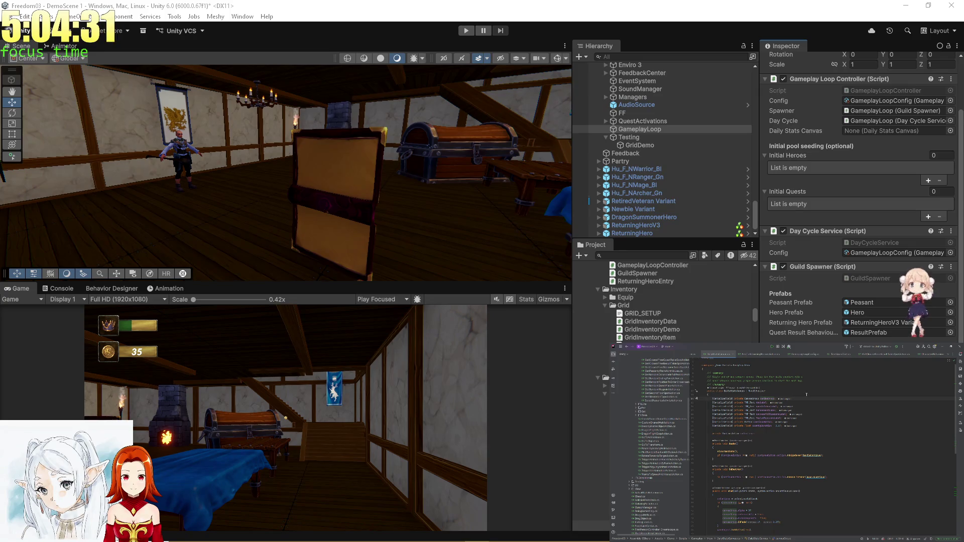
pyautogui.scroll(-5, 811, 396)
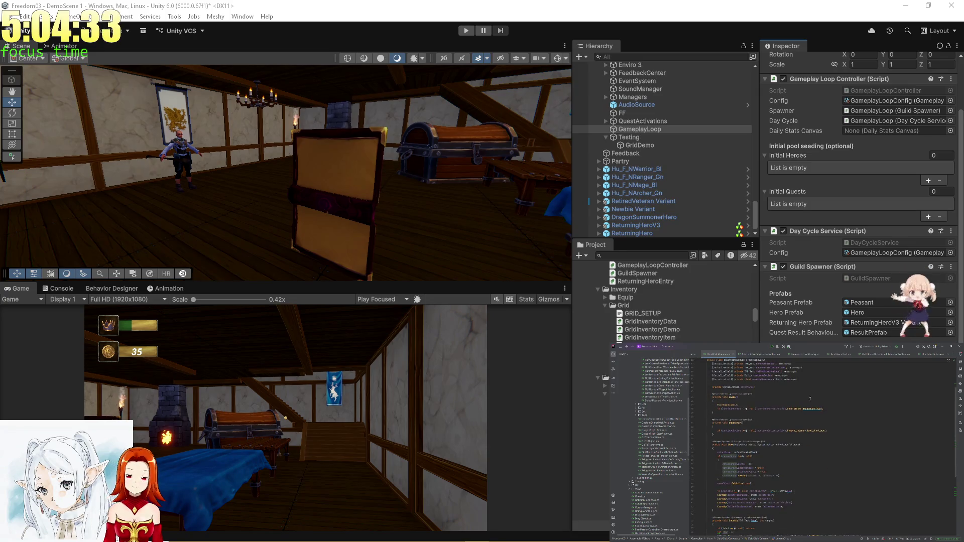
pyautogui.scroll(-5, 808, 400)
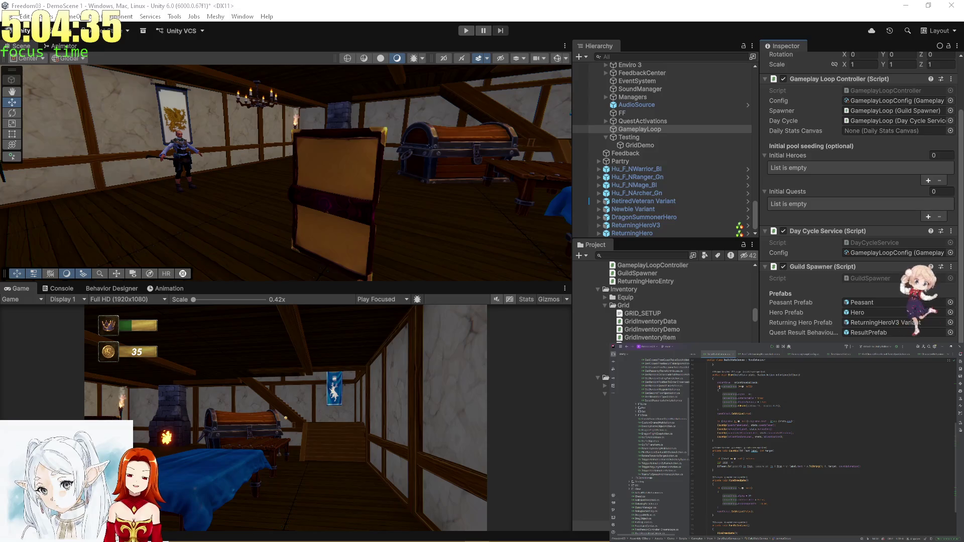
pyautogui.scroll(10, 811, 413)
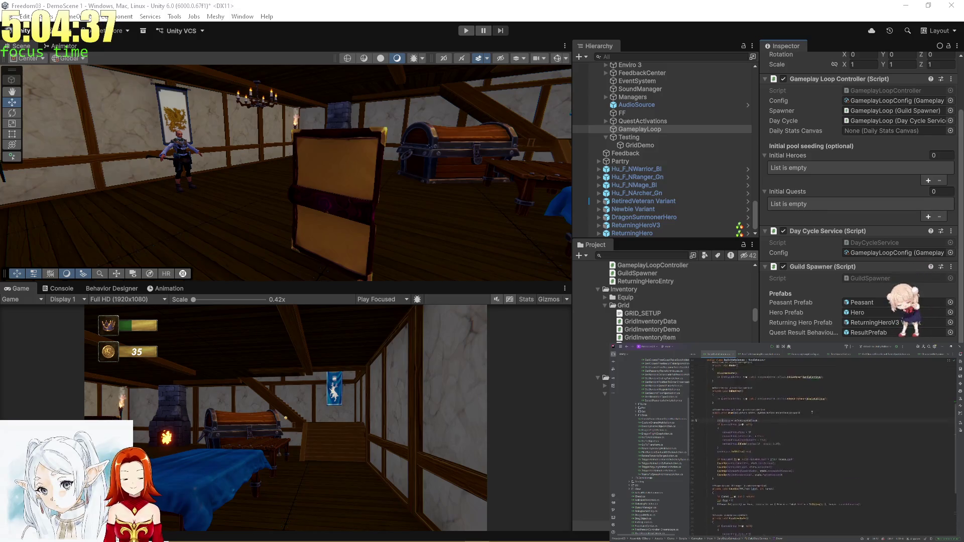
pyautogui.scroll(2, 810, 413)
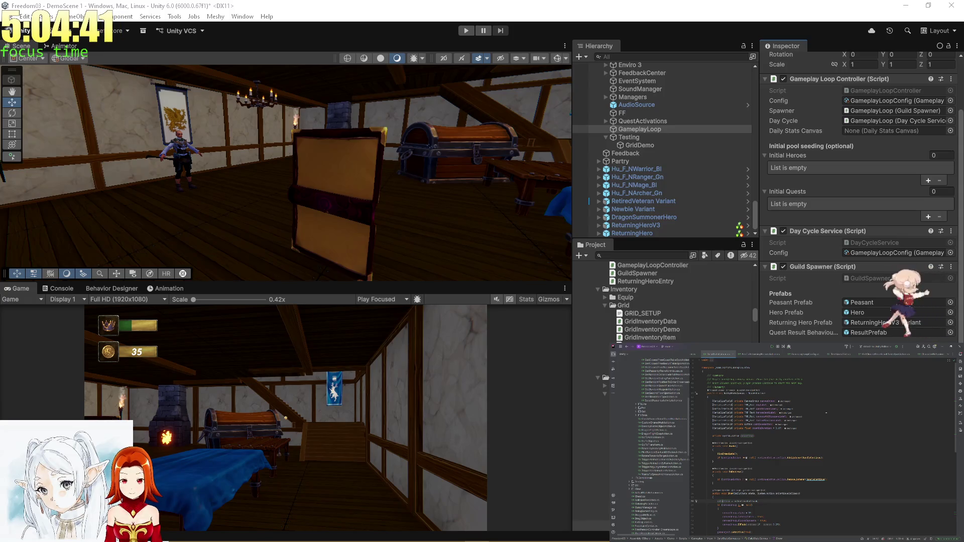
pyautogui.click(848, 409)
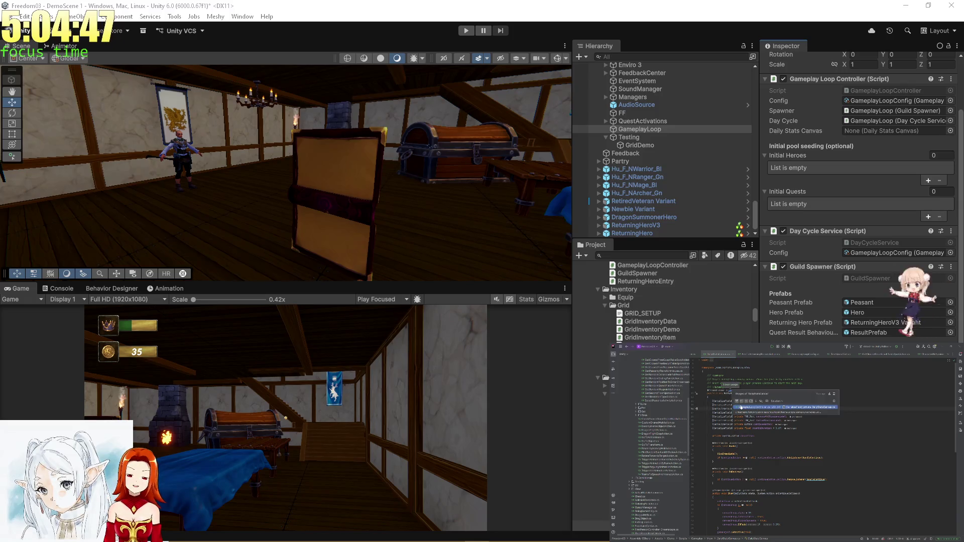
# - Find usages of dailyStatsCanvas and jump to its usage in another GameplayLoopController method
pyautogui.click(725, 389)
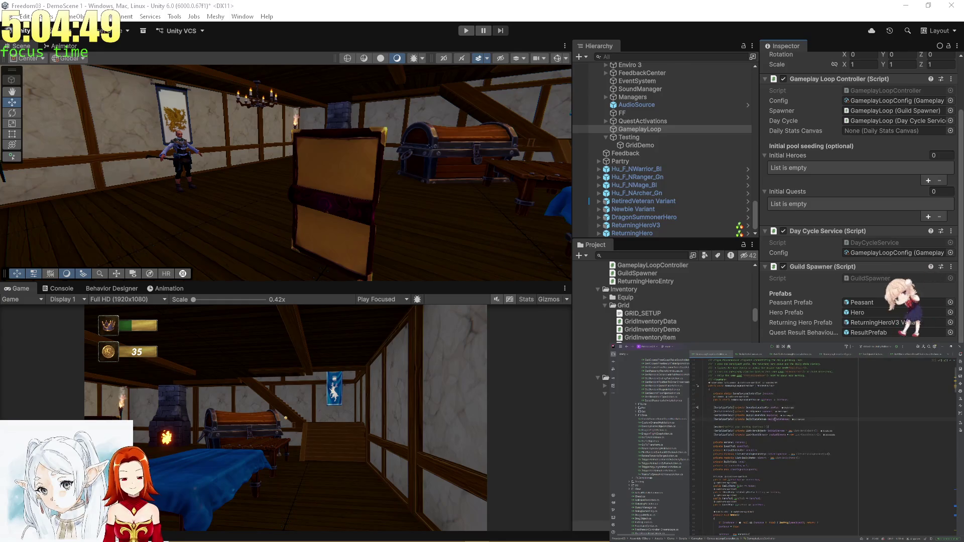
pyautogui.keyDown('ctrl'); pyautogui.click(777, 419); pyautogui.keyUp('ctrl')
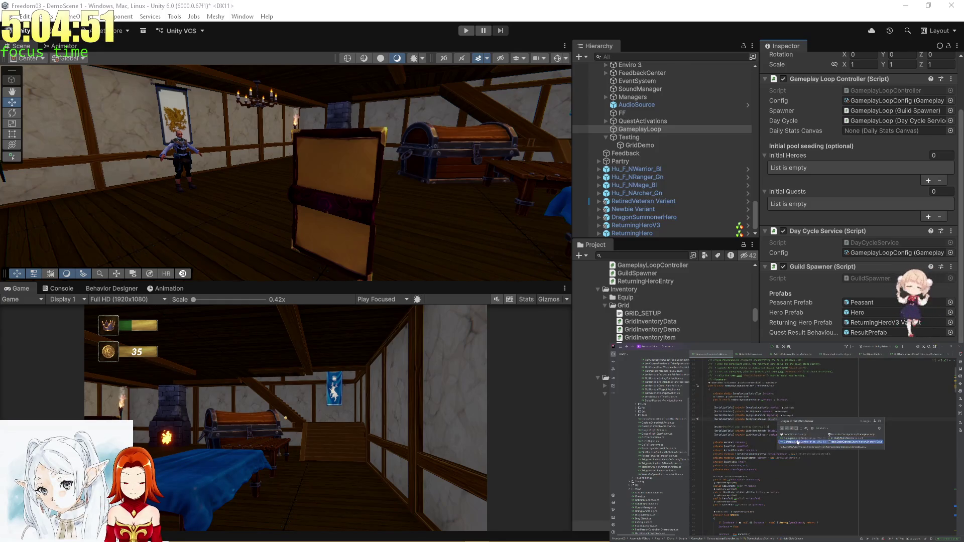
pyautogui.click(798, 439)
pyautogui.hotkey('ctrl', 'b')
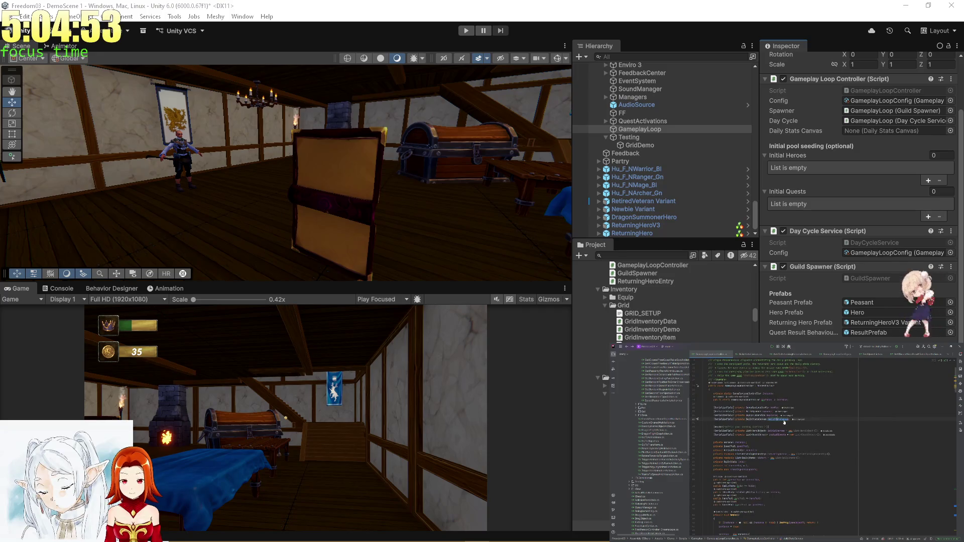
pyautogui.hotkey('ctrl', 'b')
pyautogui.click(807, 444)
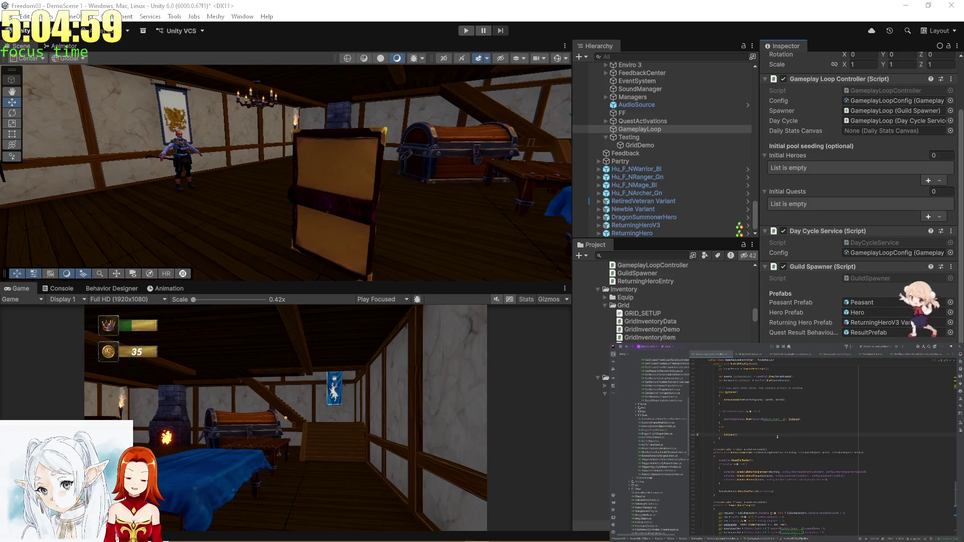
# - Add four empty slots to Initial Heroes and four to Initial Quests
pyautogui.scroll(3, 885, 265)
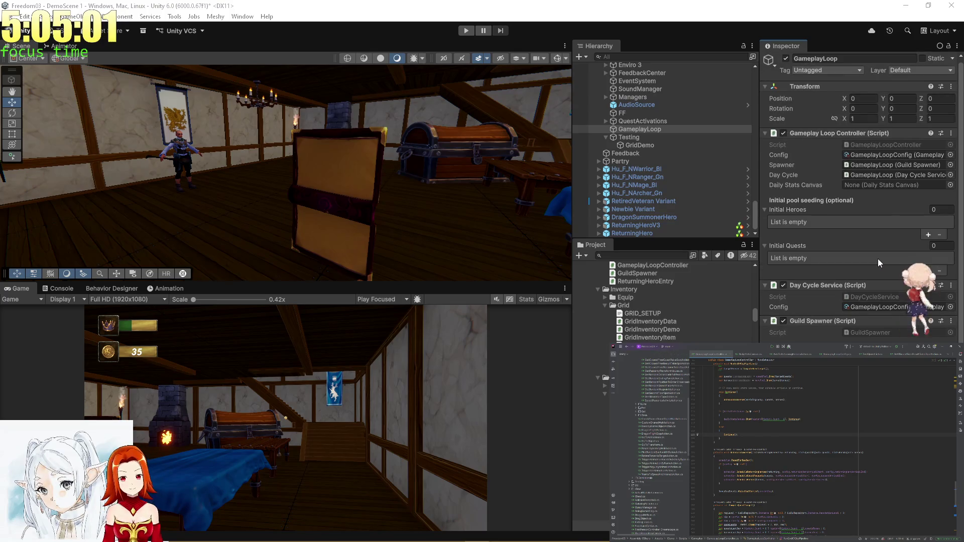
pyautogui.click(926, 235)
pyautogui.click(927, 235)
pyautogui.click(926, 244)
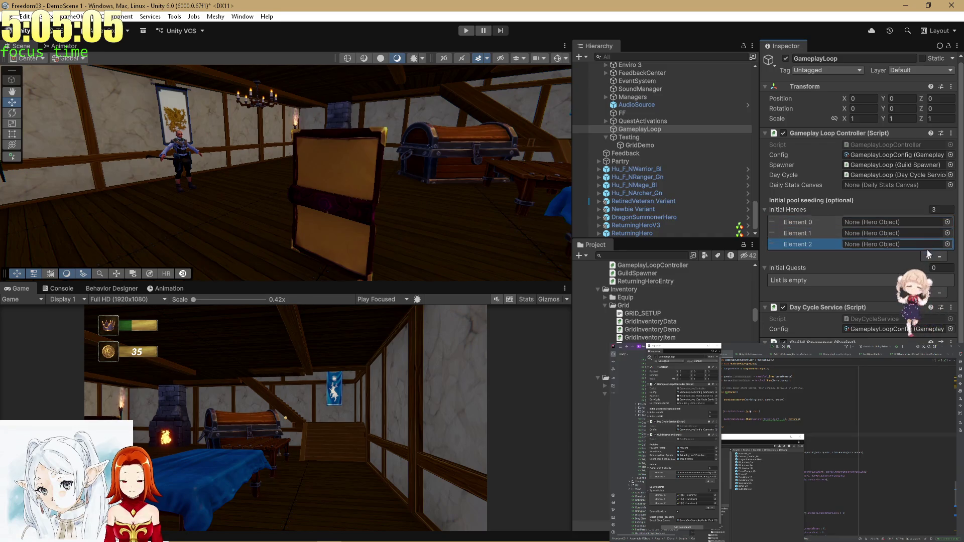
pyautogui.click(927, 255)
pyautogui.click(927, 303)
pyautogui.click(927, 303)
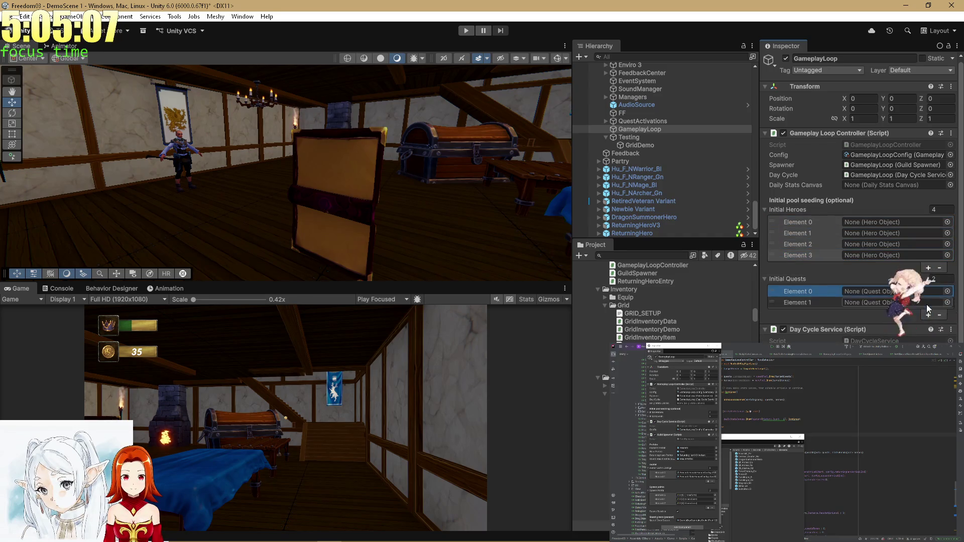
pyautogui.click(928, 315)
pyautogui.click(928, 326)
# - Select the last asset in the Project list, then the Testing object in the Hierarchy
pyautogui.scroll(-2, 928, 329)
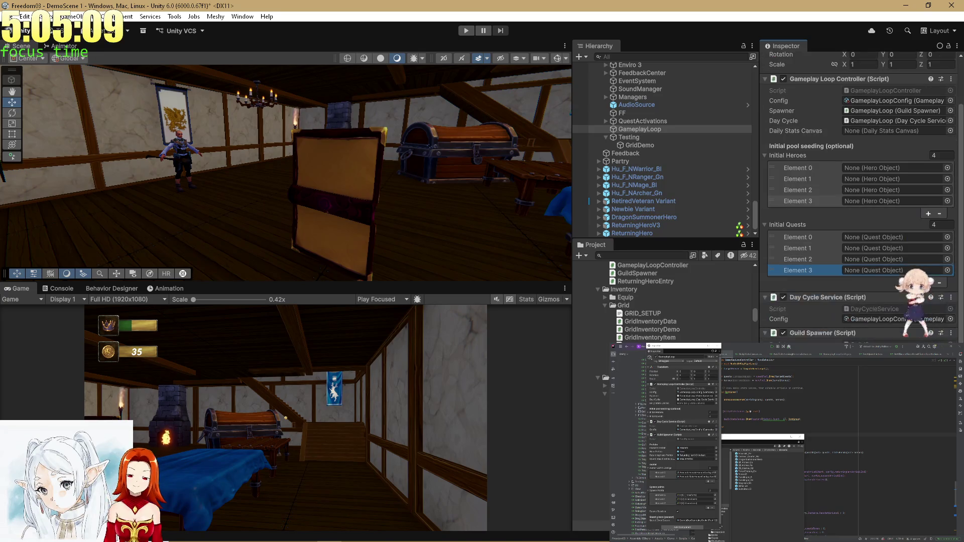
pyautogui.scroll(-2, 928, 329)
pyautogui.scroll(-5, 604, 391)
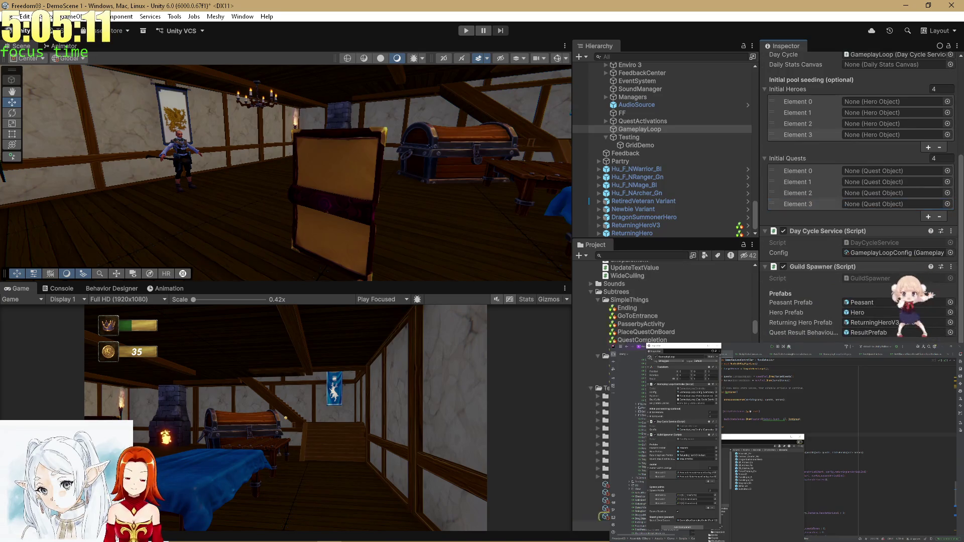
pyautogui.click(605, 516)
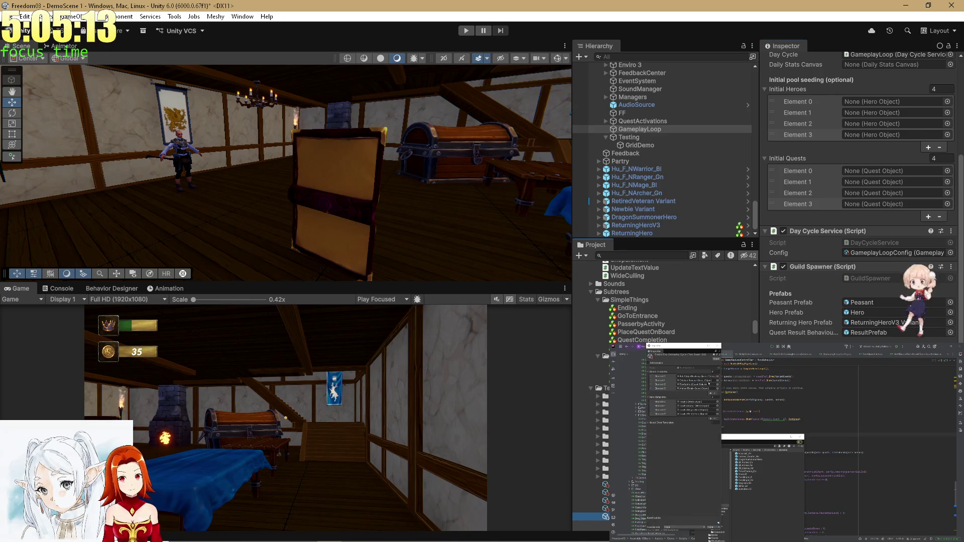
pyautogui.click(661, 142)
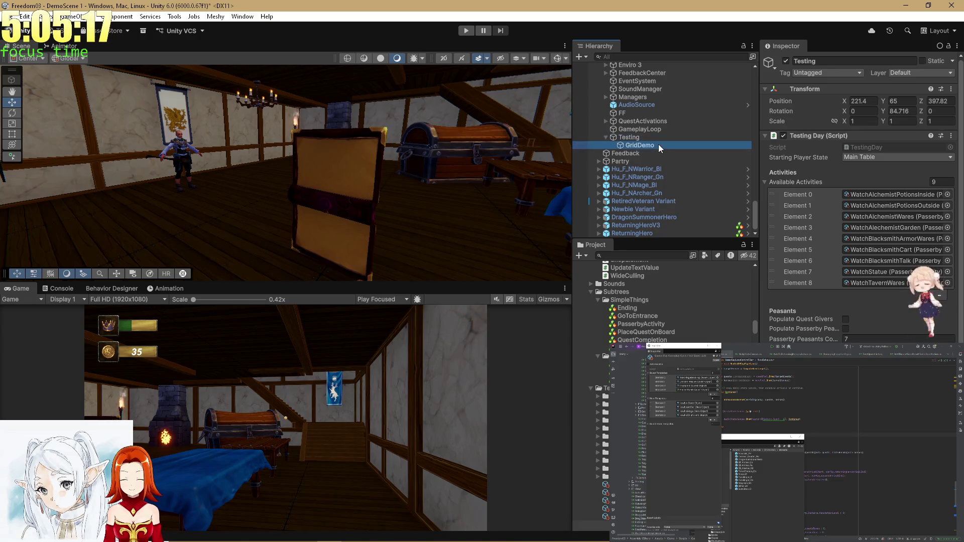
# - Collapse the Testing Day (Script) component on Testing, then reselect GameplayLoop
pyautogui.click(653, 130)
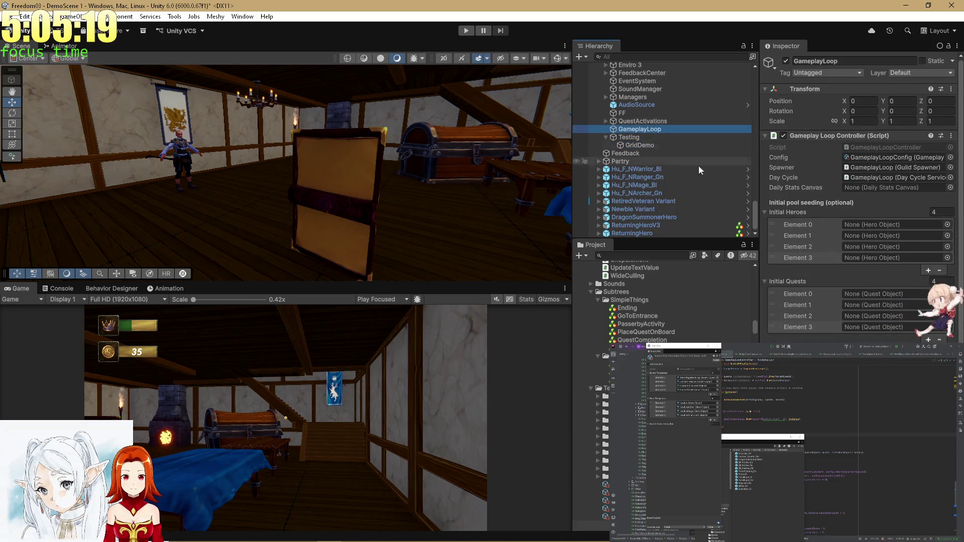
pyautogui.click(653, 137)
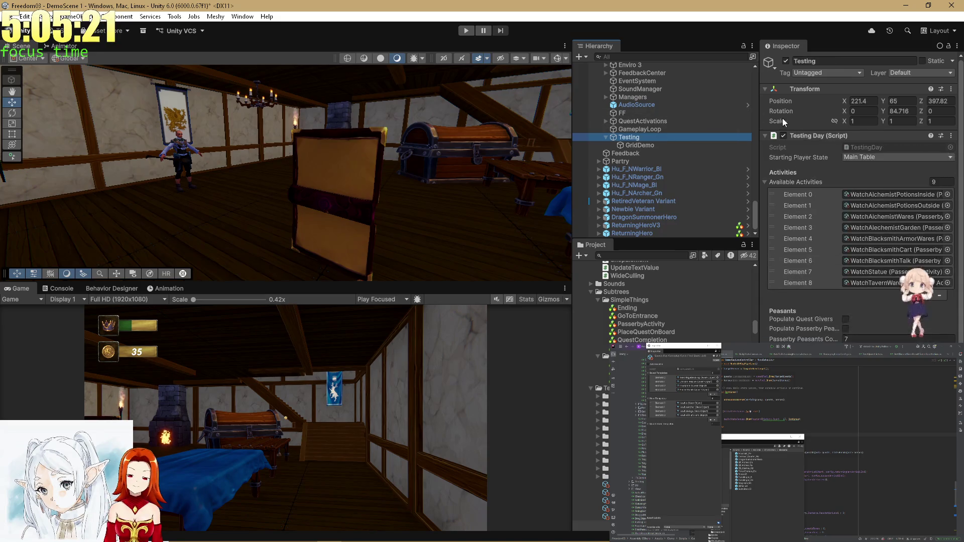
pyautogui.click(782, 137)
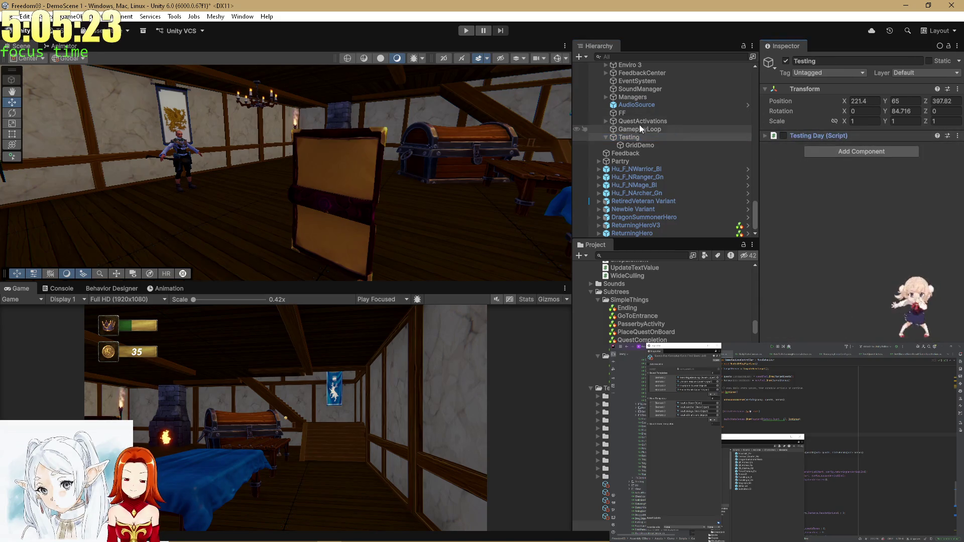
pyautogui.click(636, 130)
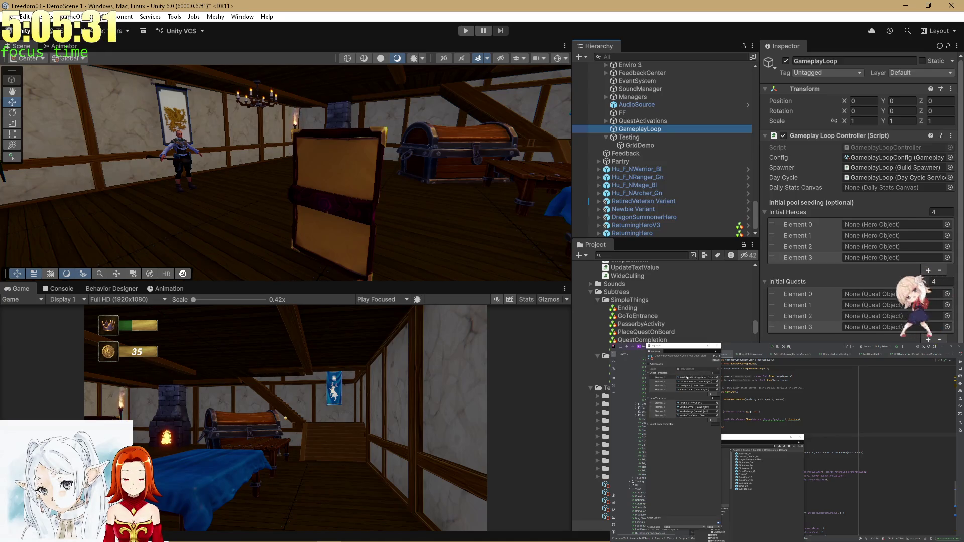
# - Put RatsBridgeBlocking into Initial Quests Element 0 and Chicken Rescue into Element 1
pyautogui.scroll(-5, 604, 391)
pyautogui.click(857, 223)
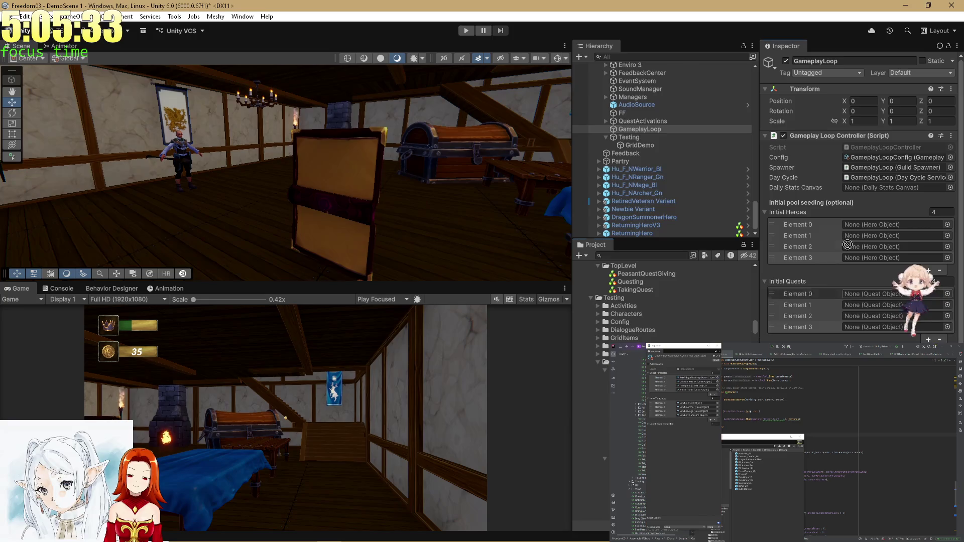
pyautogui.moveTo(857, 225); pyautogui.dragTo(876, 296)
pyautogui.scroll(-5, 648, 301)
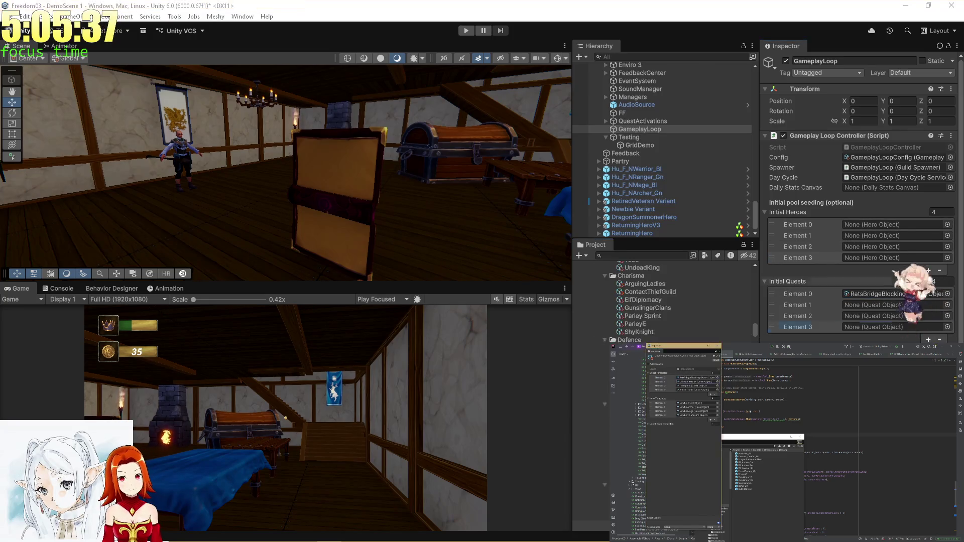
pyautogui.moveTo(645, 299)
pyautogui.mouseDown()
pyautogui.moveTo(826, 324)
pyautogui.moveTo(877, 306)
pyautogui.moveTo(856, 305)
pyautogui.mouseUp()
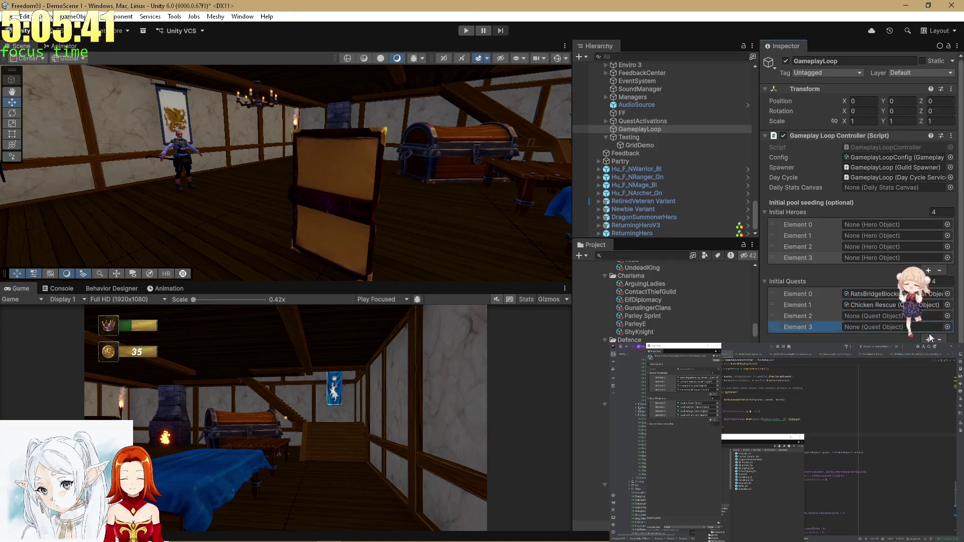